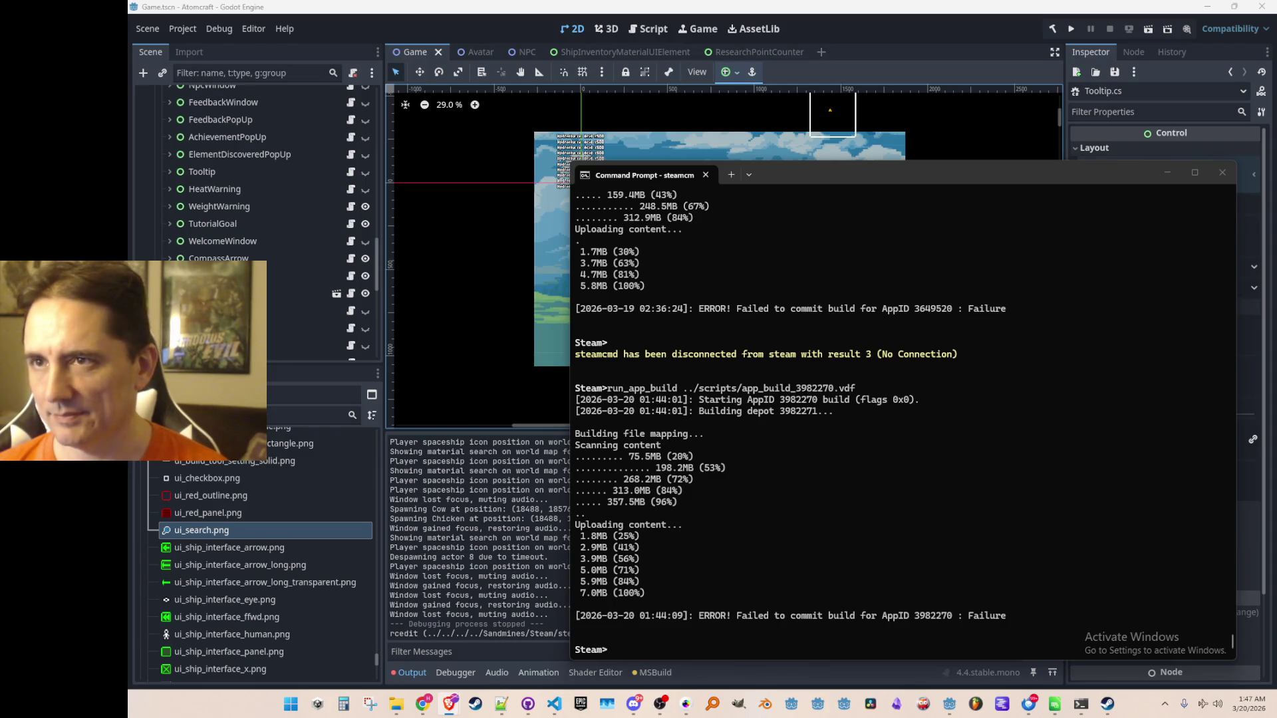
- Bring the YouTube music video window back in front of the steamcmd prompt
{"action": "key", "text": "alt+Tab"}
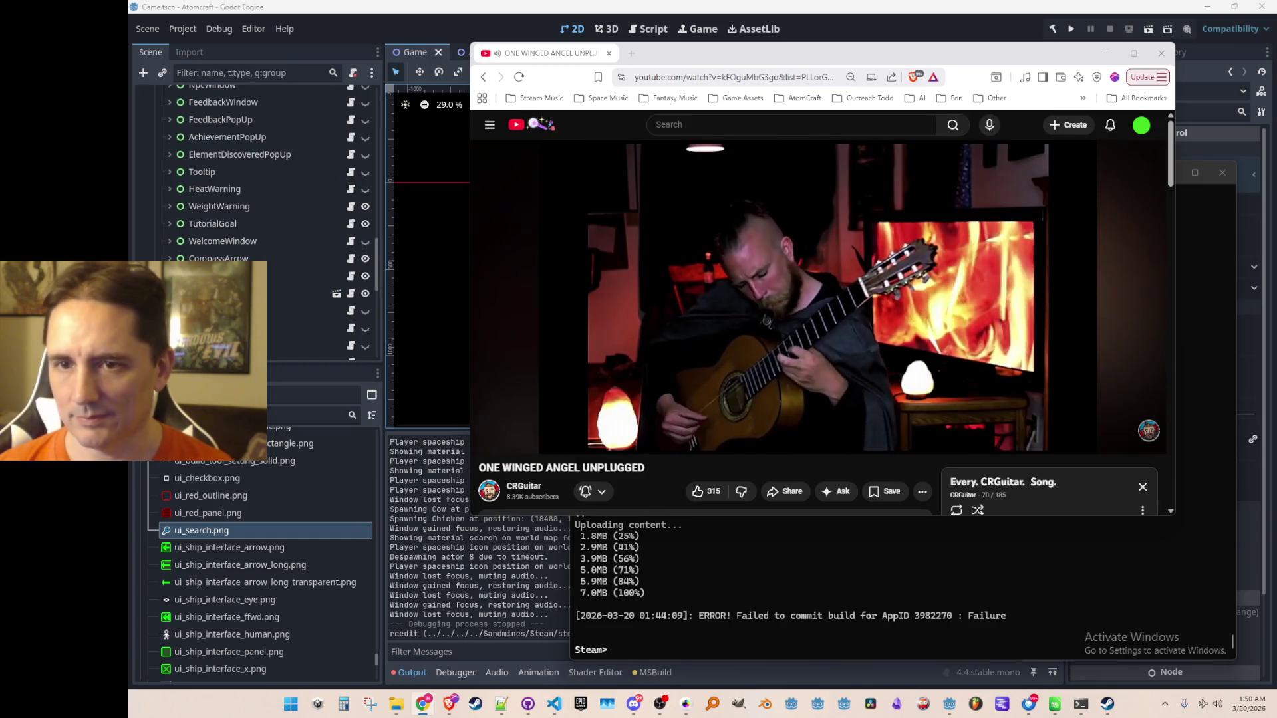
- Bring the steamcmd Command Prompt showing the failed commit back in front of YouTube
{"action": "mouse_move", "coordinate": [1276, 186]}
{"action": "left_mouse_down"}
{"action": "mouse_move", "coordinate": [965, 186]}
{"action": "mouse_move", "coordinate": [922, 40]}
{"action": "mouse_move", "coordinate": [1276, 40]}
{"action": "left_mouse_up"}
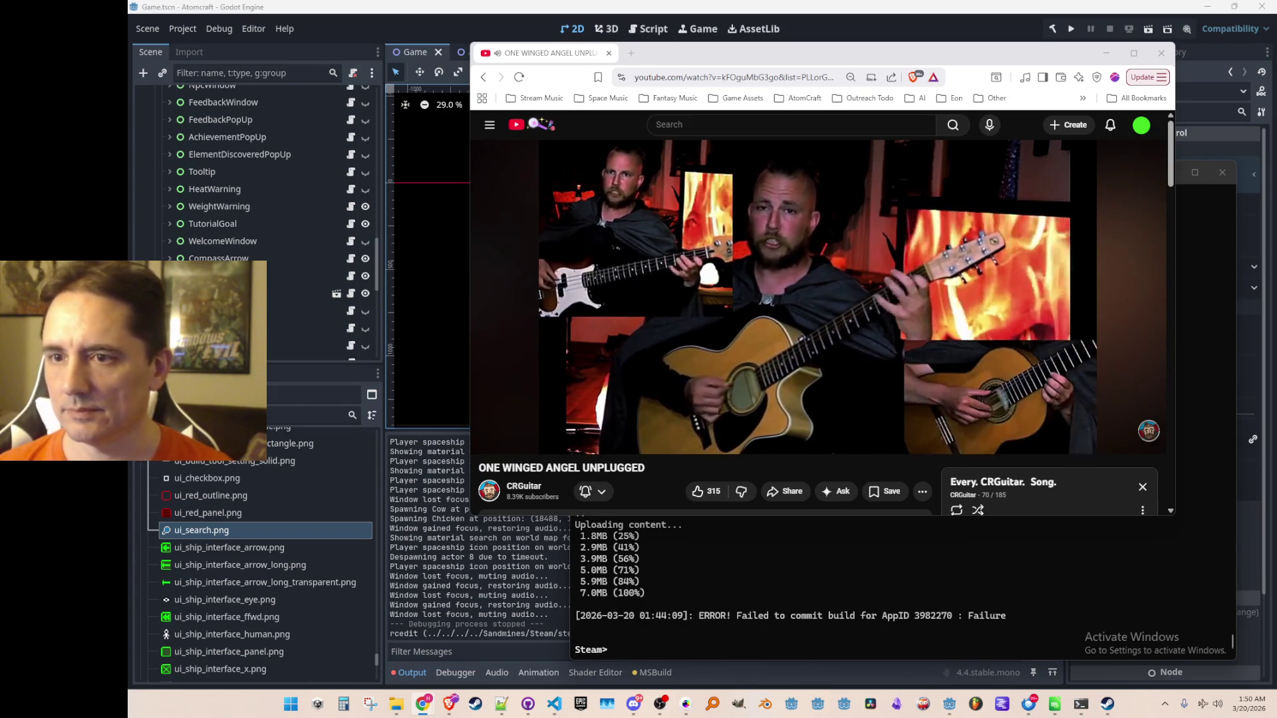
{"action": "left_click", "coordinate": [726, 574]}
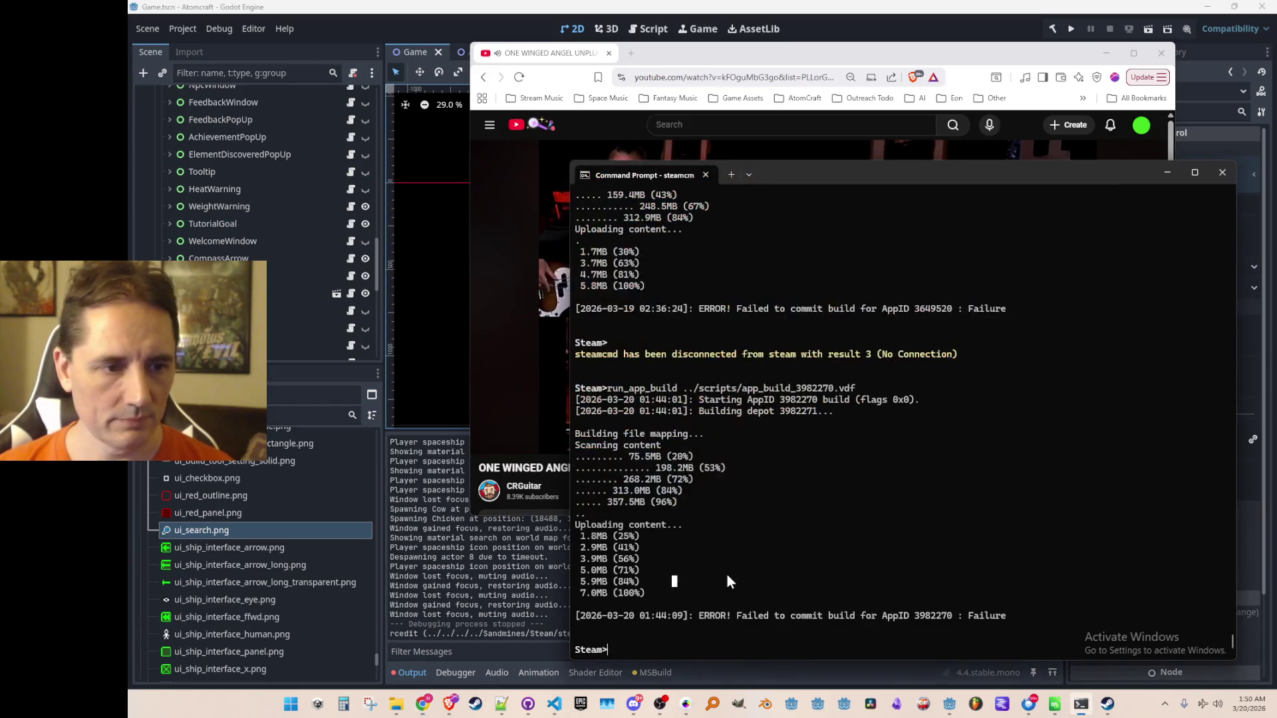
- Minimize the YouTube browser and bring Visual Studio Code with Consts.cs forward
{"action": "scroll", "coordinate": [761, 528], "scroll_direction": "up", "scroll_amount": 3}
{"action": "scroll", "coordinate": [755, 520], "scroll_direction": "up", "scroll_amount": 3}
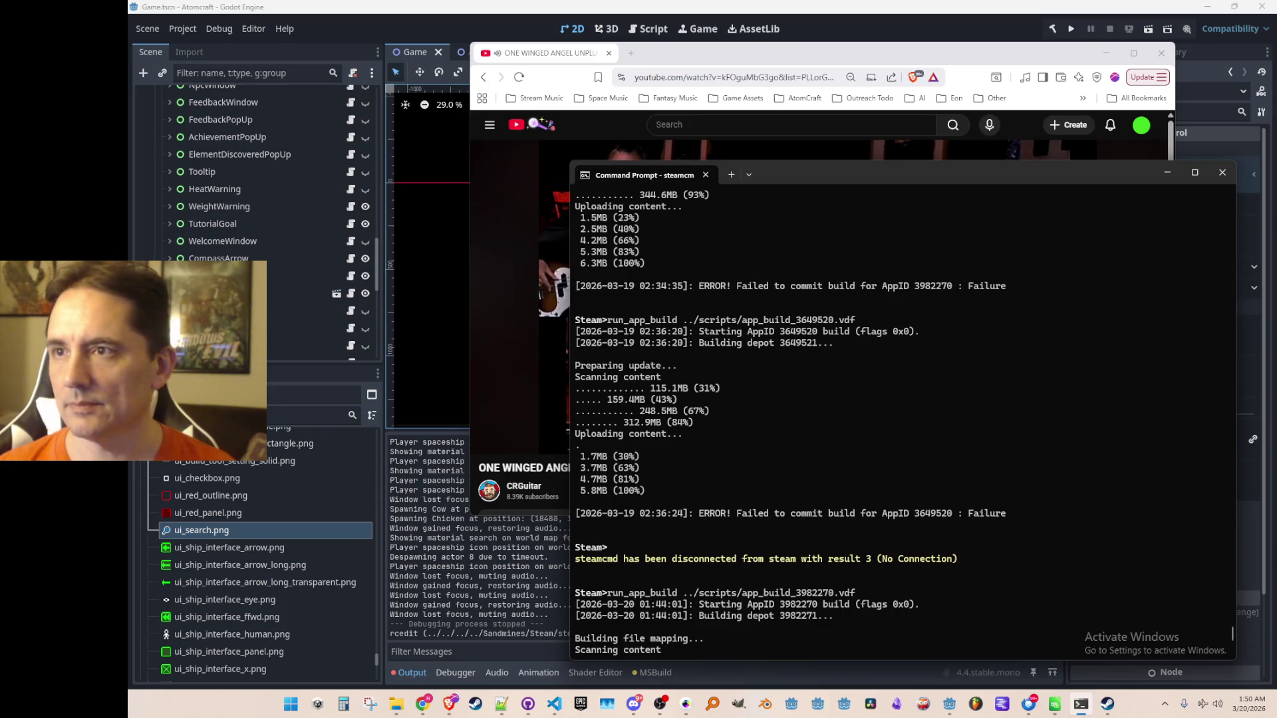
{"action": "left_click", "coordinate": [1106, 53]}
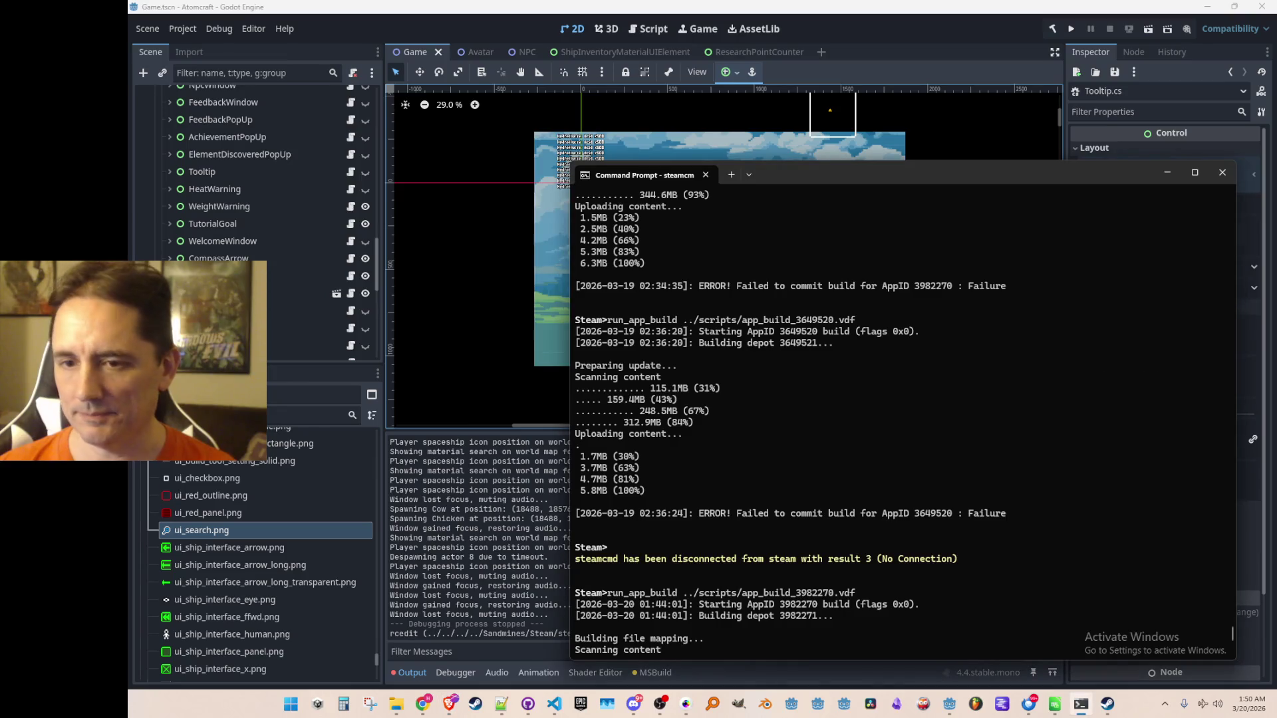
{"action": "left_click", "coordinate": [554, 704]}
- Change line 7 from GameVersion.SteamBeta to GameVersion.SteamDemo and save Consts.cs
{"action": "left_click", "coordinate": [873, 216]}
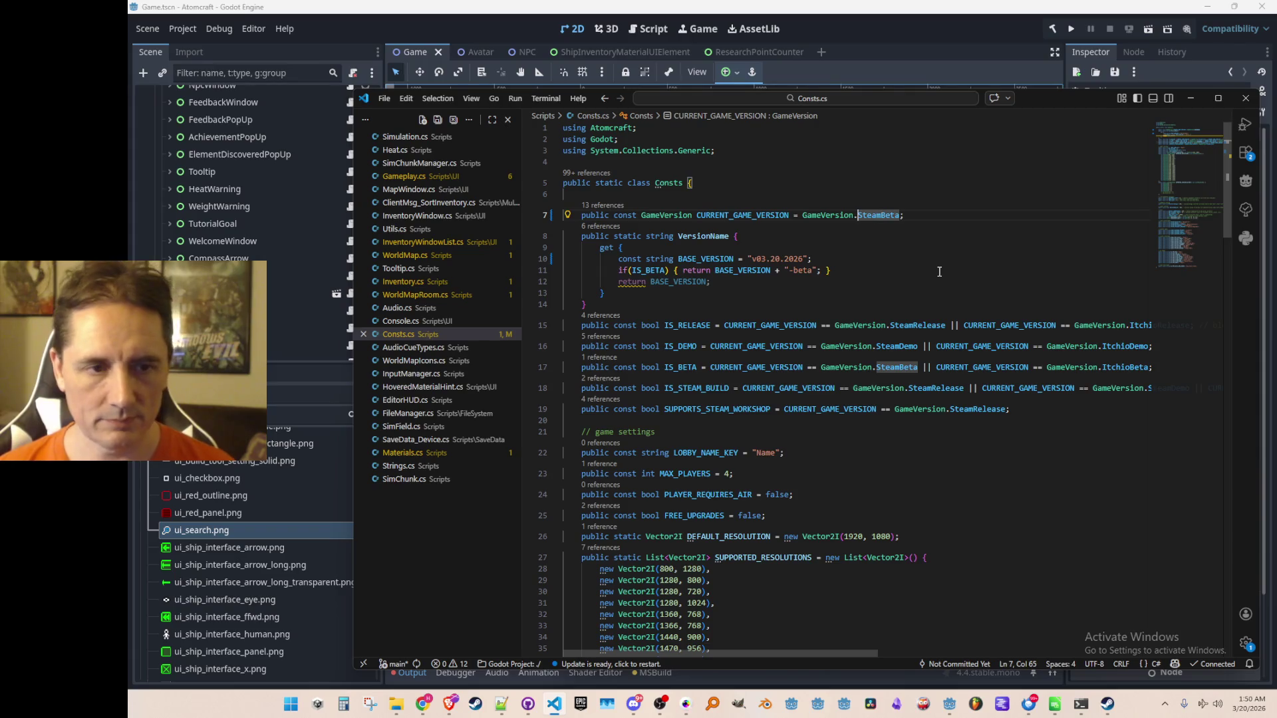
{"action": "key", "text": "ctrl+Delete"}
{"action": "type", "text": "SteamD"}
{"action": "key", "text": "Tab"}
{"action": "key", "text": "End"}
{"action": "key", "text": "ctrl+s"}
{"action": "left_click", "coordinate": [1191, 98]}
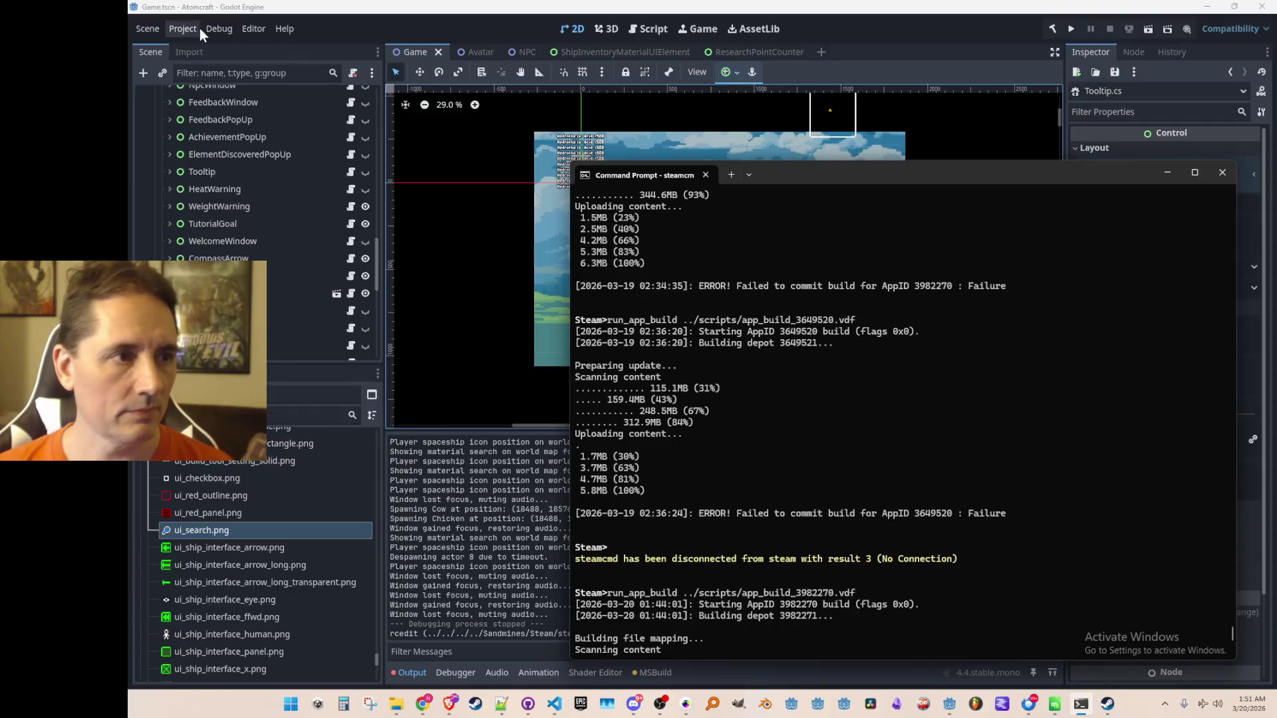
- Export the Windows Desktop preset over the existing AtomCraft.exe, then switch back to steamcmd
{"action": "left_click", "coordinate": [199, 28]}
{"action": "left_click", "coordinate": [196, 88]}
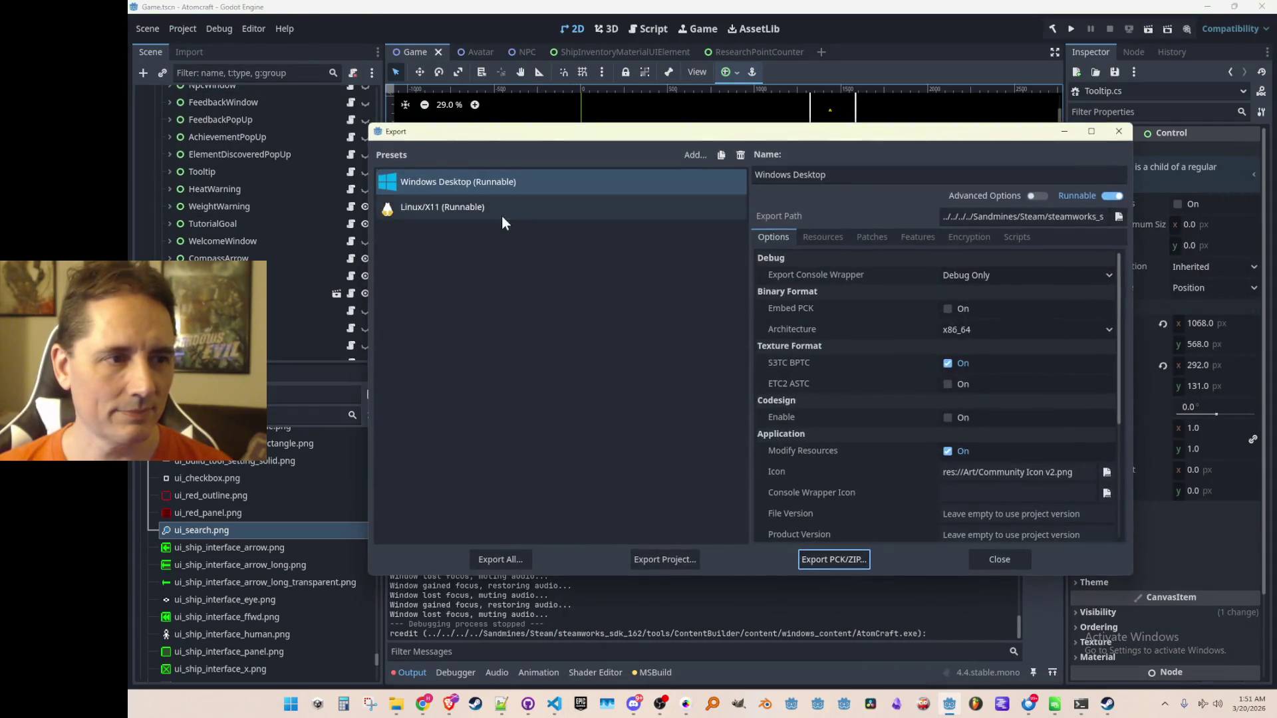
{"action": "left_click", "coordinate": [642, 562]}
{"action": "left_click", "coordinate": [588, 553]}
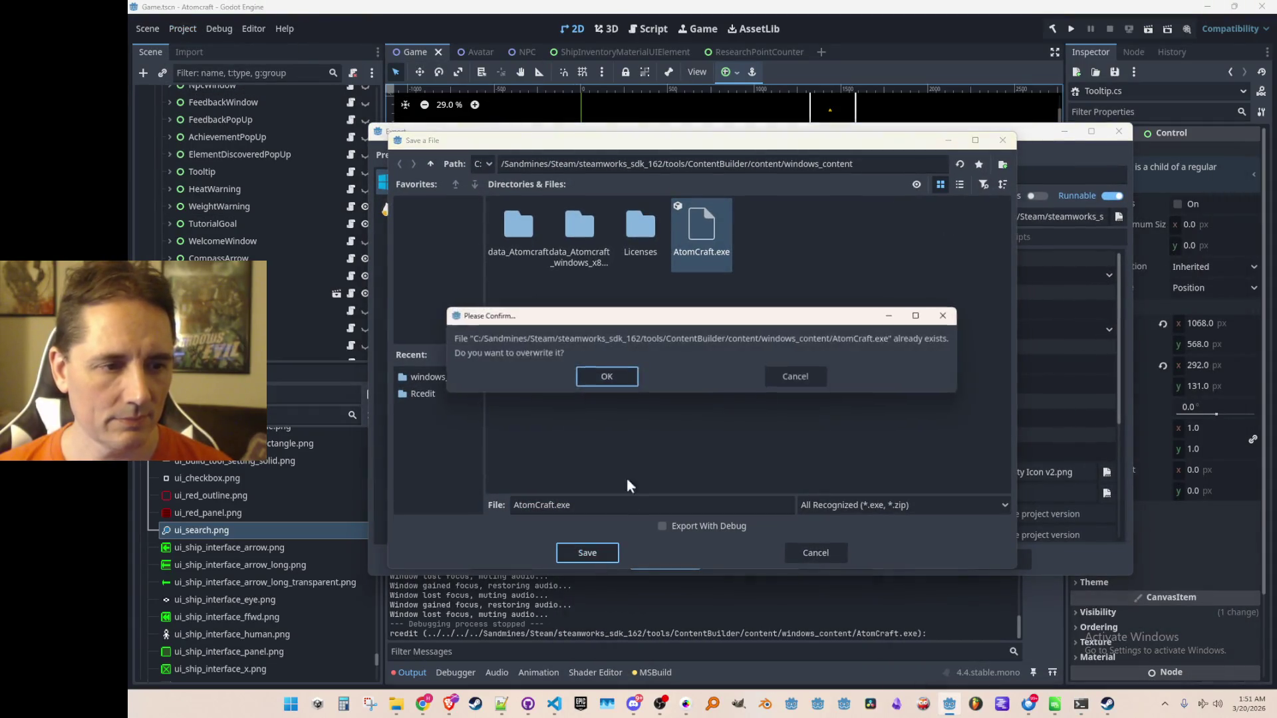
{"action": "left_click", "coordinate": [619, 377]}
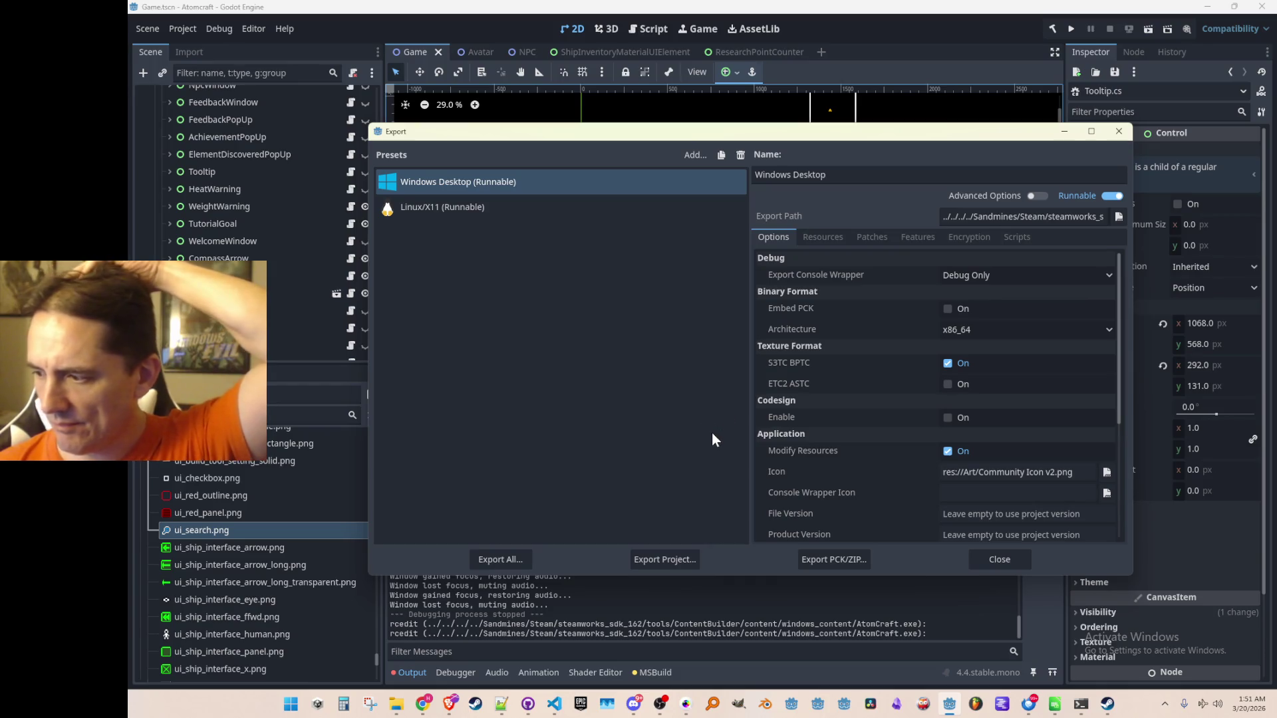
{"action": "left_click", "coordinate": [998, 561]}
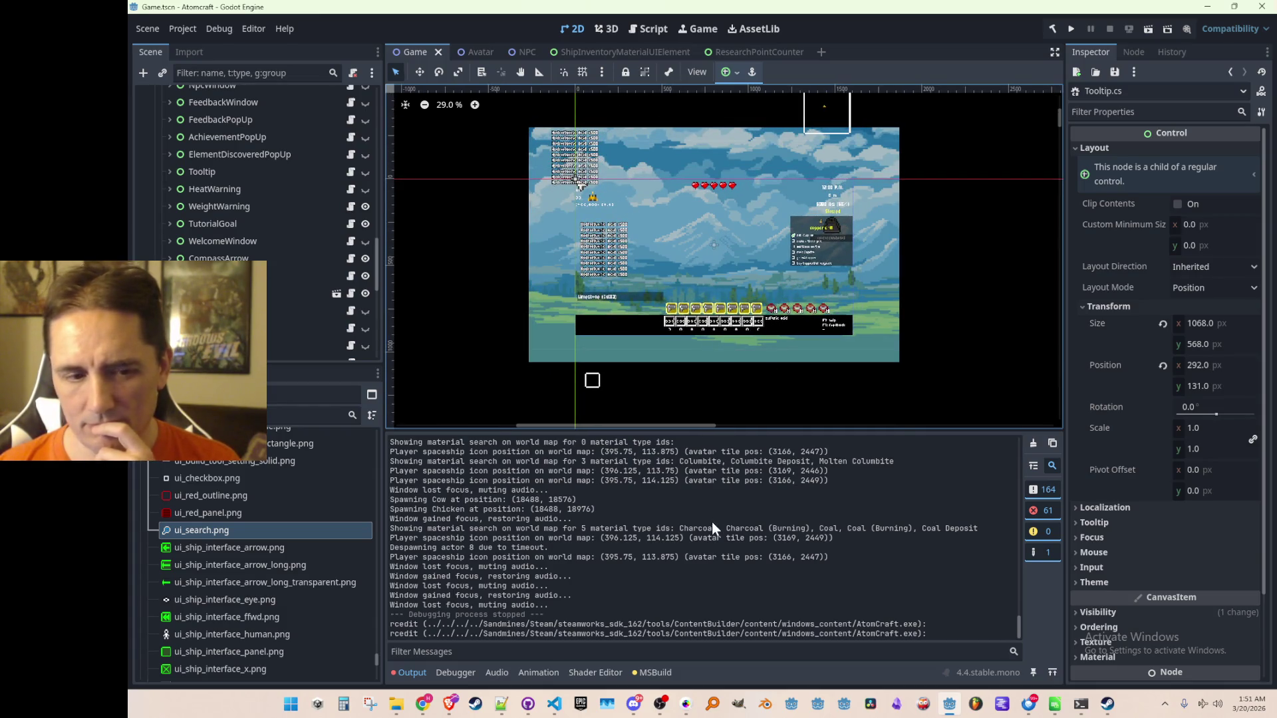
{"action": "left_click", "coordinate": [1081, 704]}
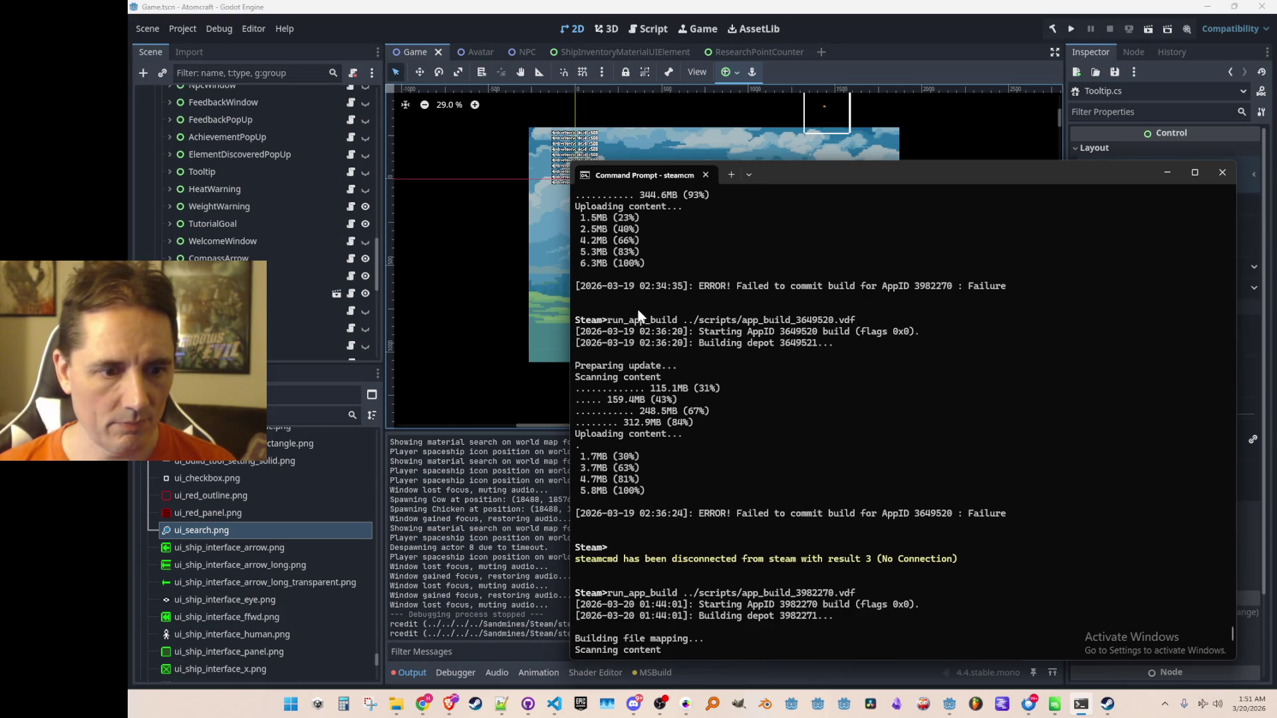
- Copy the earlier app_build_3649520.vdf run_app_build command, paste it at Steam> and run it
{"action": "scroll", "coordinate": [763, 415], "scroll_direction": "down", "scroll_amount": 5}
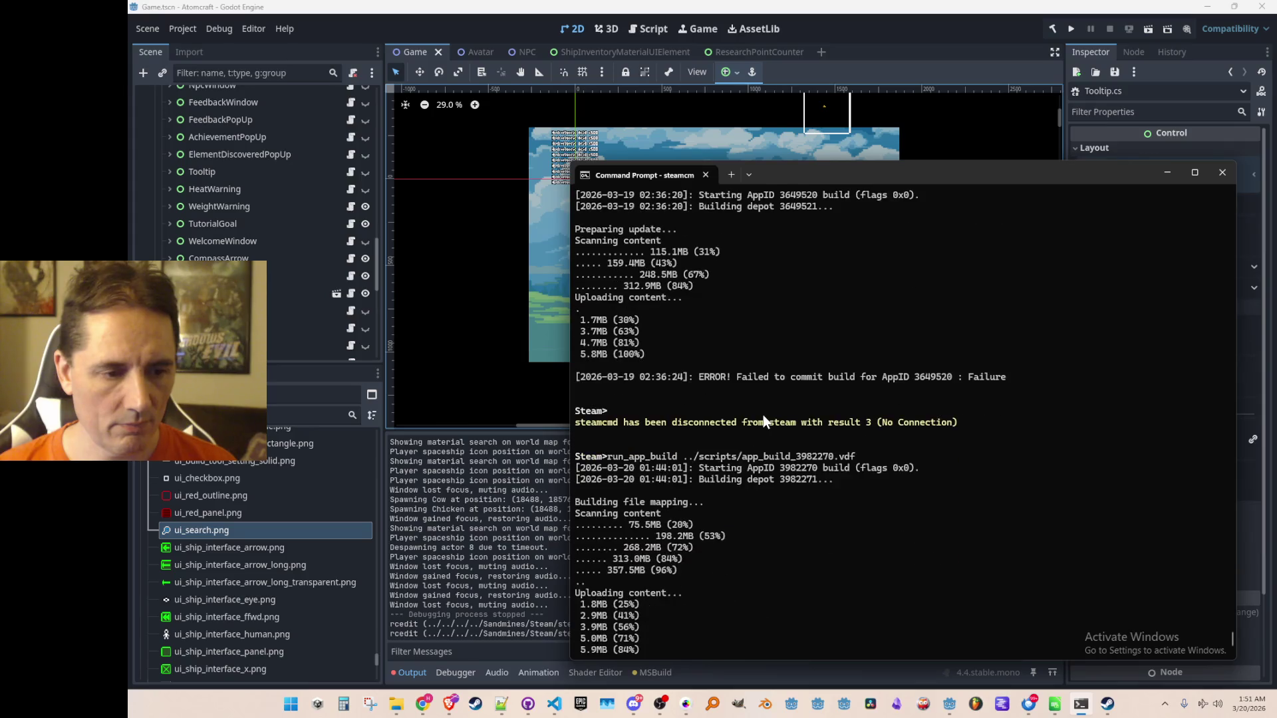
{"action": "scroll", "coordinate": [732, 388], "scroll_direction": "up", "scroll_amount": 5}
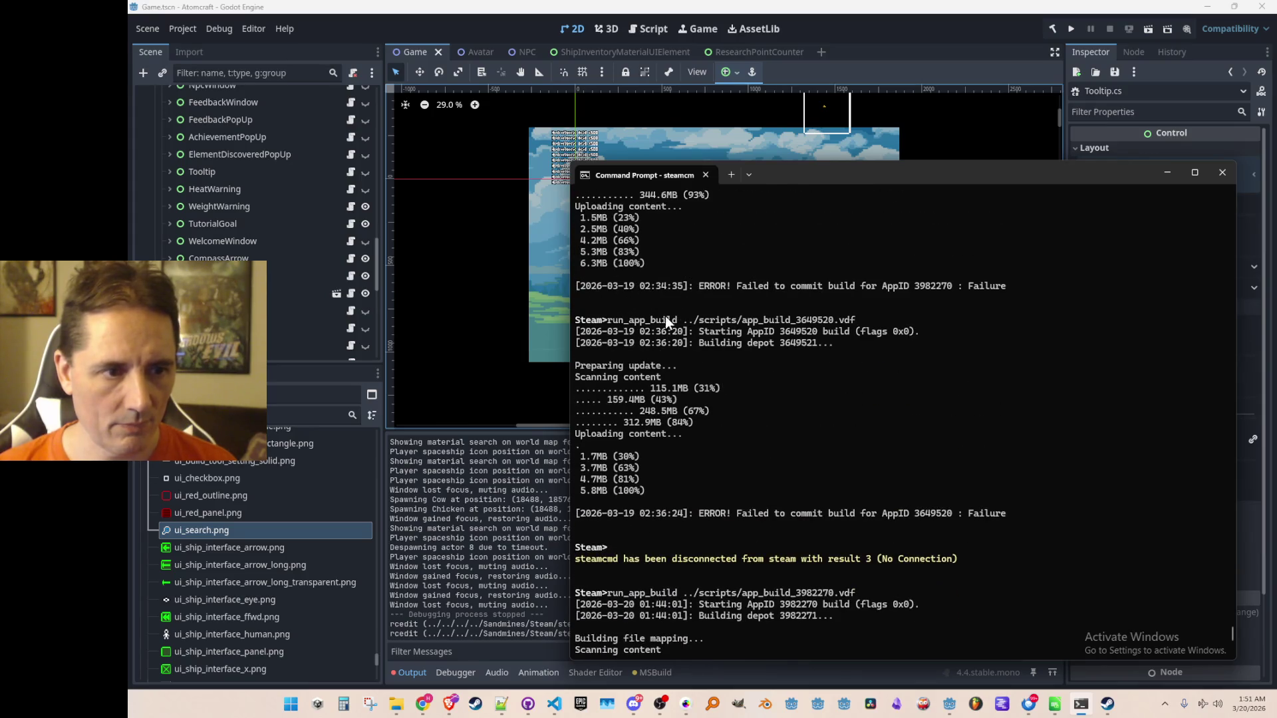
{"action": "left_click_drag", "start_coordinate": [610, 321], "coordinate": [854, 321]}
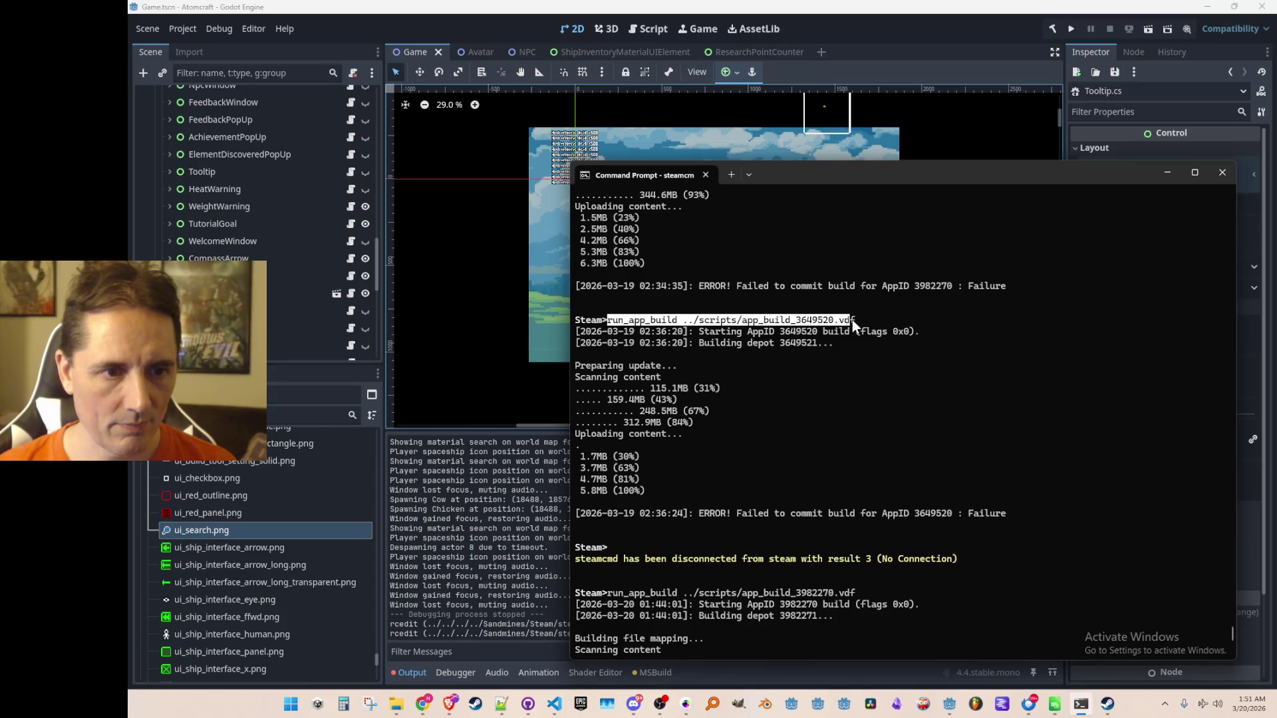
{"action": "right_click", "coordinate": [855, 324]}
{"action": "right_click", "coordinate": [1004, 567]}
{"action": "key", "text": "Return"}
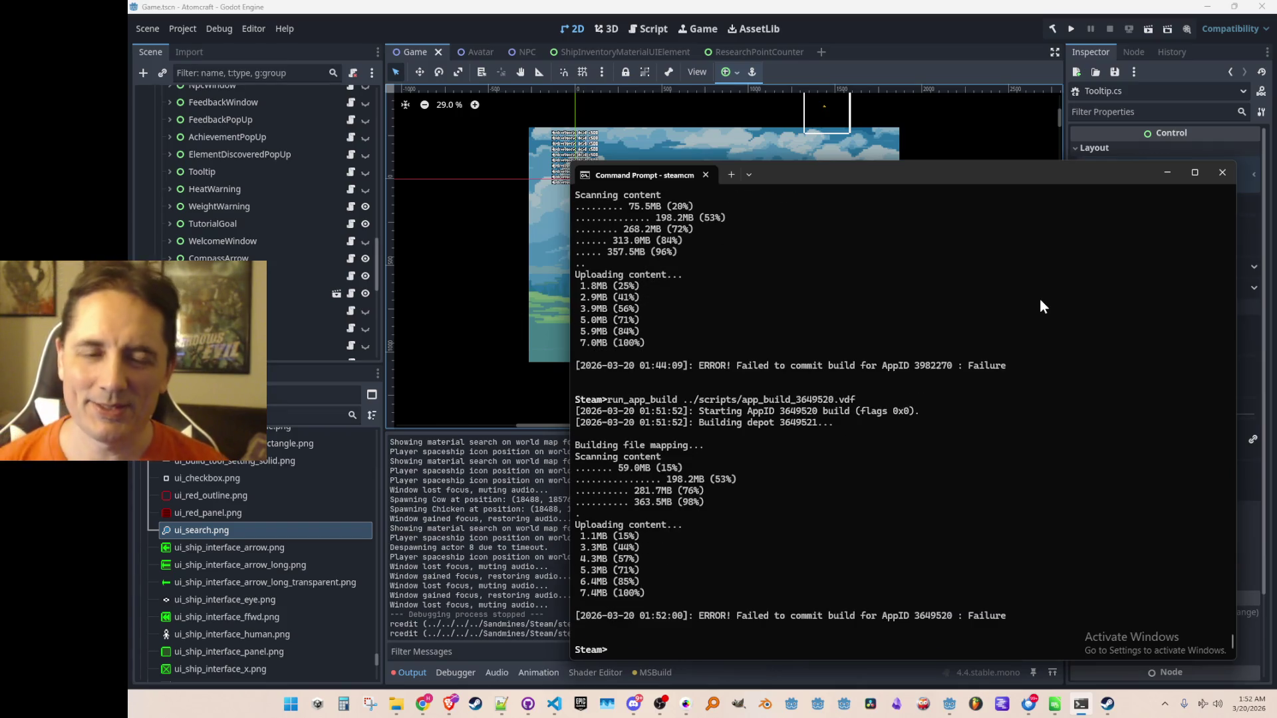
{"action": "left_click", "coordinate": [1156, 172]}
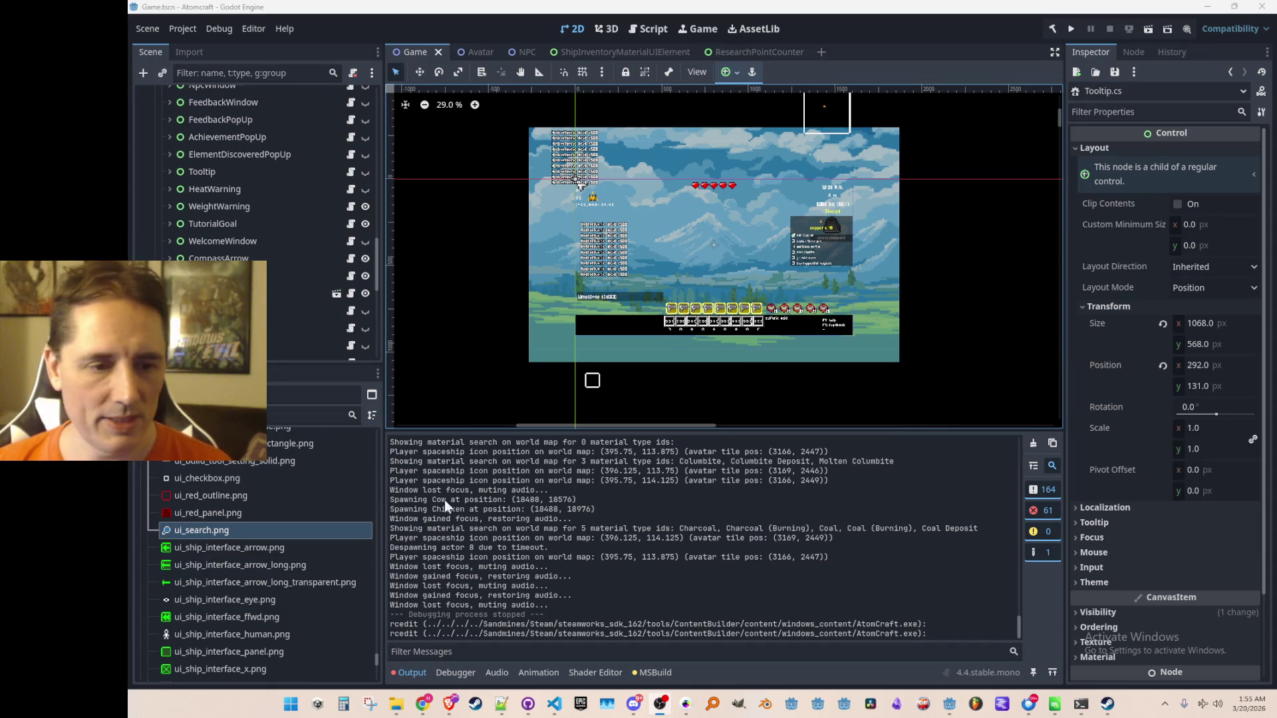
- Bring Visual Studio Code with Consts.cs, set to GameVersion.SteamDemo, to the front
{"action": "left_click", "coordinate": [554, 703]}
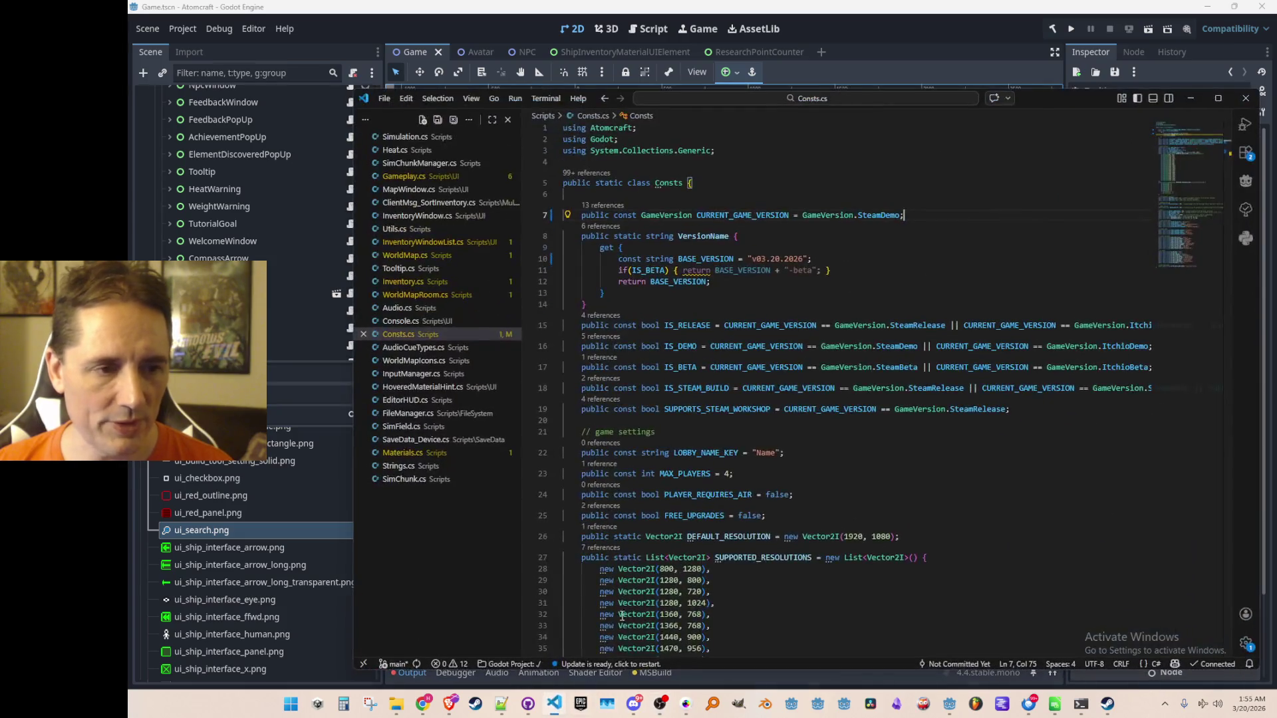
- Replace SteamDemo with ItchioBeta in CURRENT_GAME_VERSION on line 7
{"action": "double_click", "coordinate": [881, 215]}
{"action": "type", "text": "Itch"}
{"action": "key", "text": "Return"}
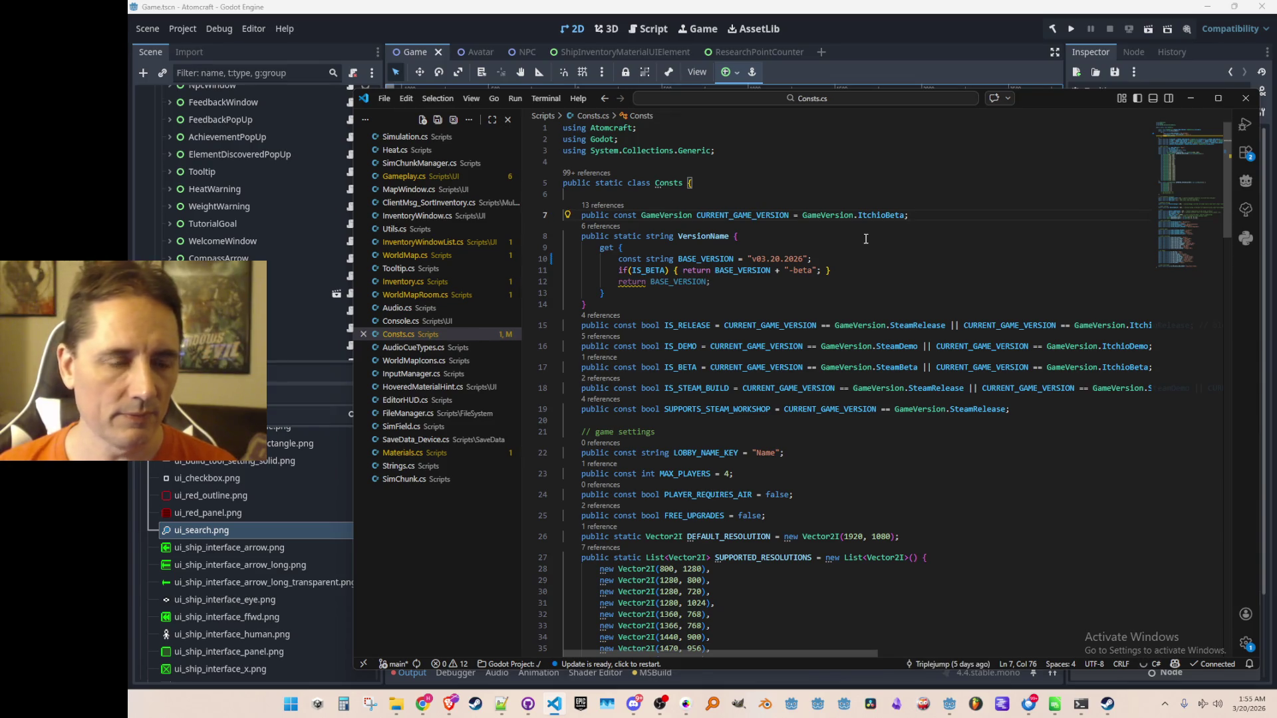
- Re-export the Windows Desktop build from Godot, overwriting AtomCraft.exe
{"action": "left_click", "coordinate": [832, 27]}
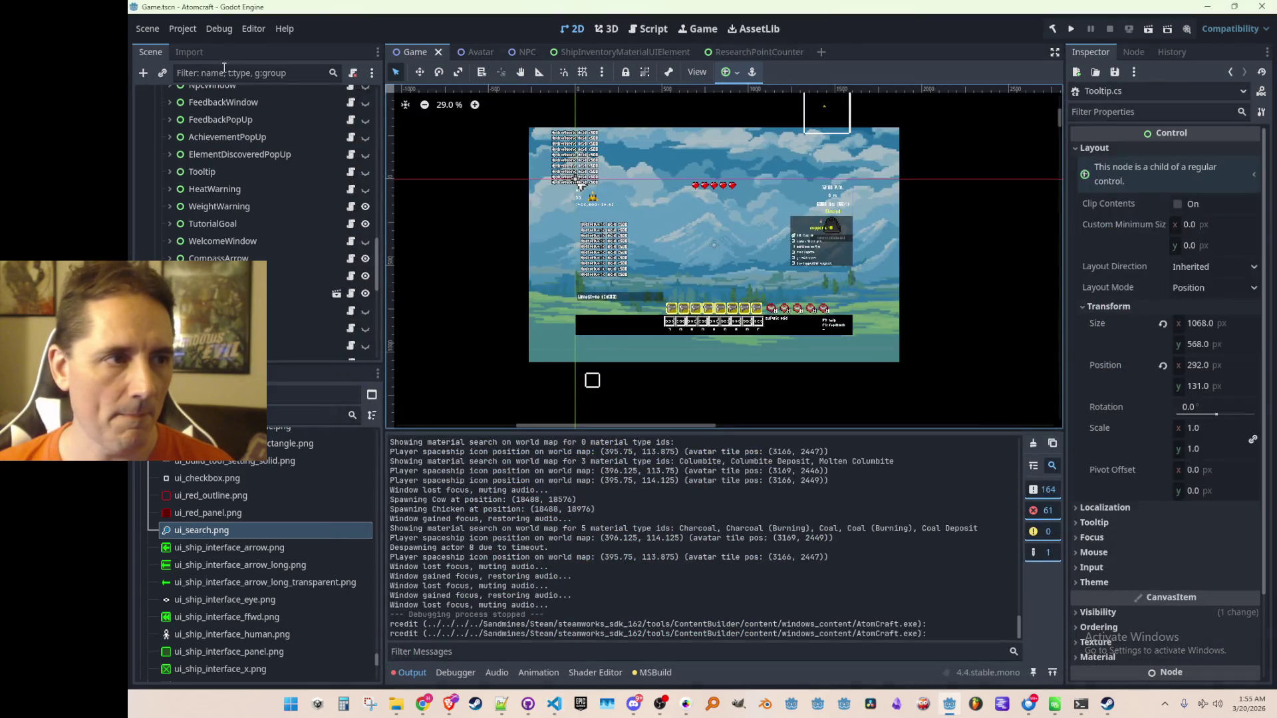
{"action": "left_click", "coordinate": [180, 30]}
{"action": "left_click", "coordinate": [210, 103]}
{"action": "left_click", "coordinate": [661, 558]}
{"action": "left_click", "coordinate": [603, 552]}
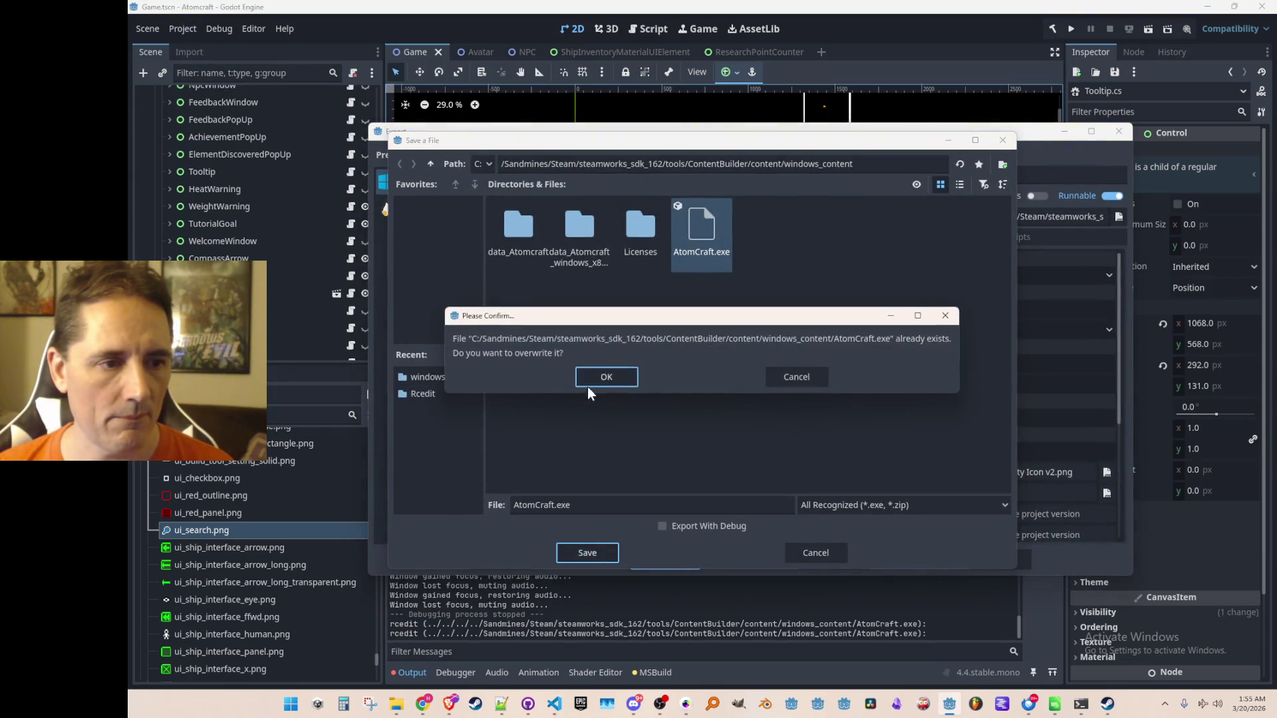
{"action": "left_click", "coordinate": [589, 383]}
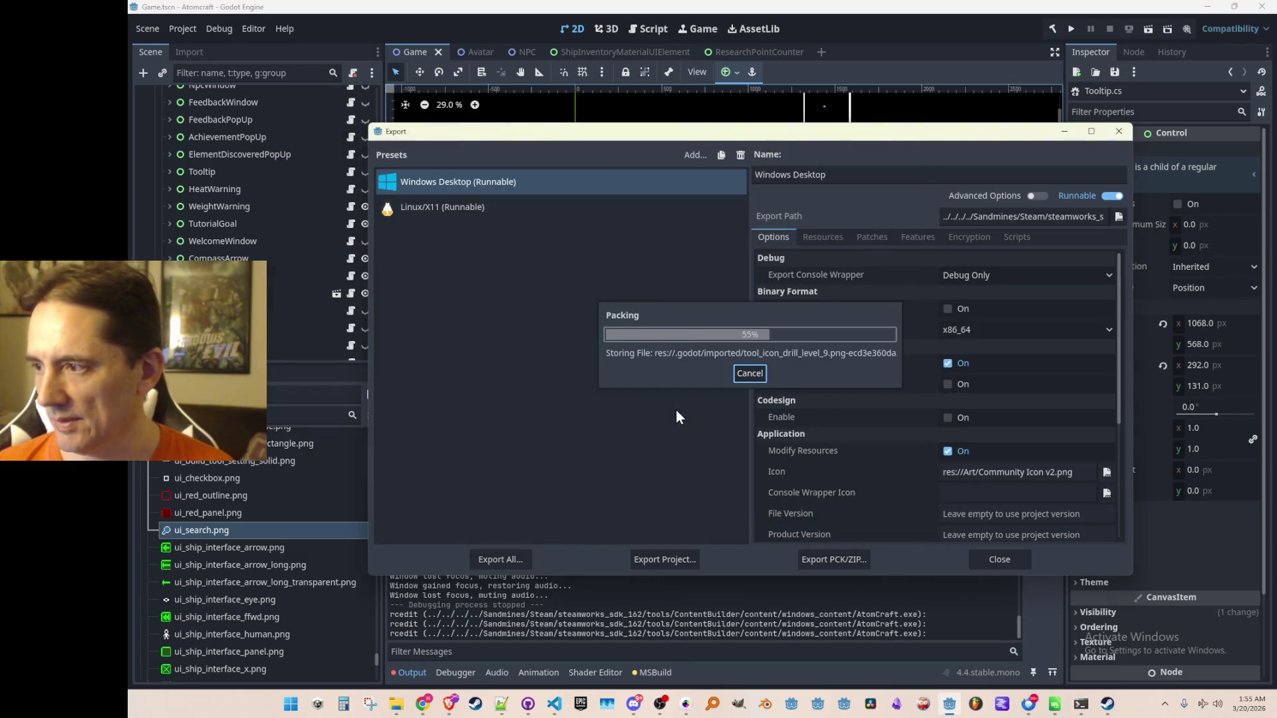
{"action": "left_click", "coordinate": [993, 561]}
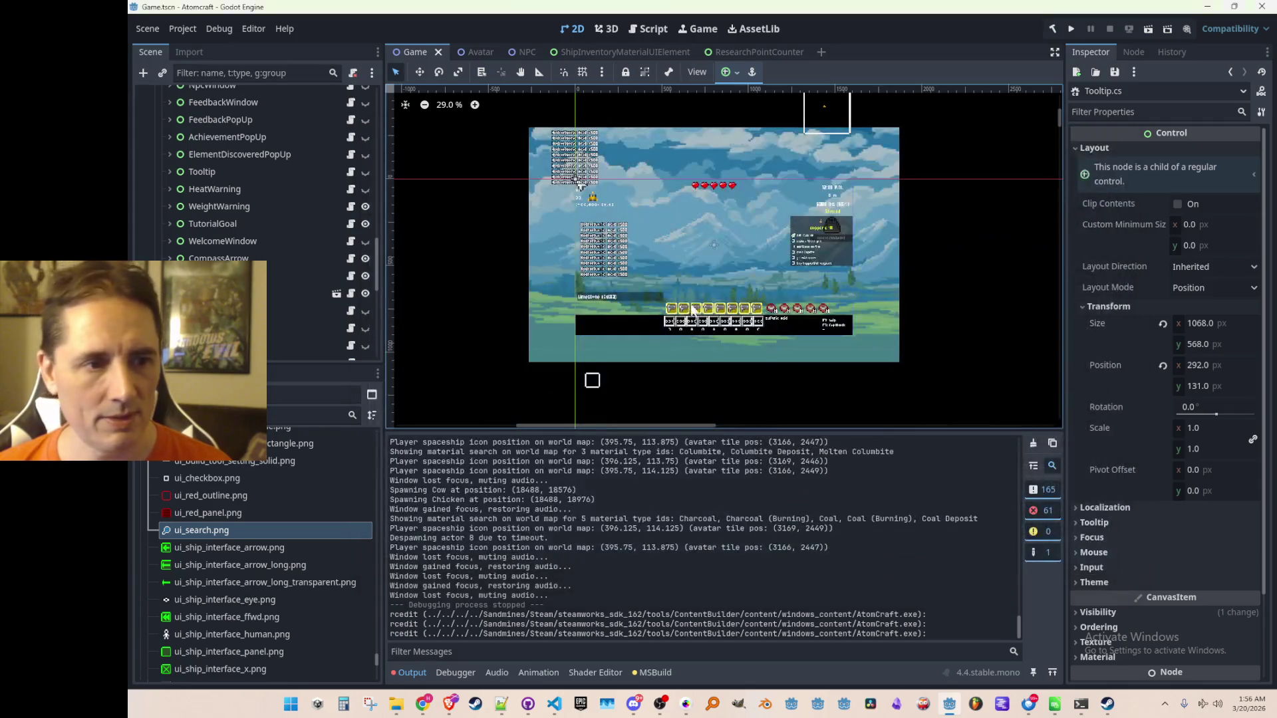
- Save the current Game scene
{"action": "key", "text": "ctrl+s"}
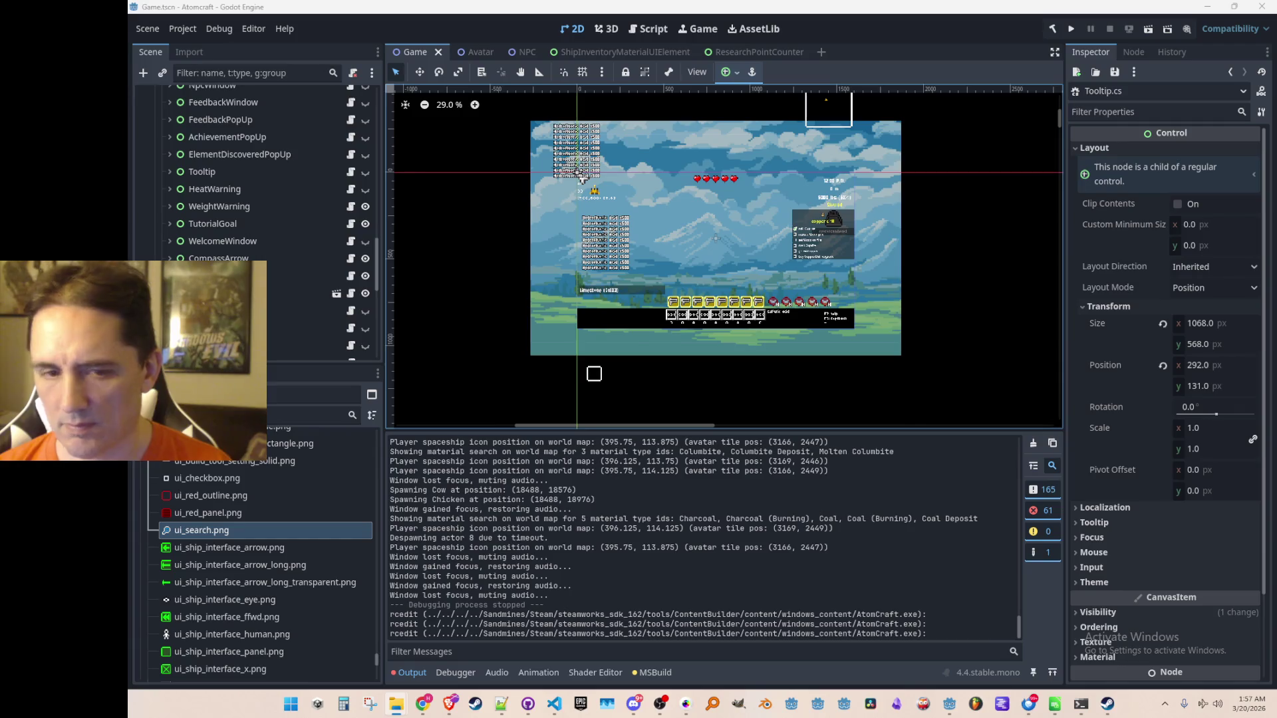
- Change ItchioBeta to ItchioDemo on line 7 of Consts.cs
{"action": "left_click", "coordinate": [554, 704]}
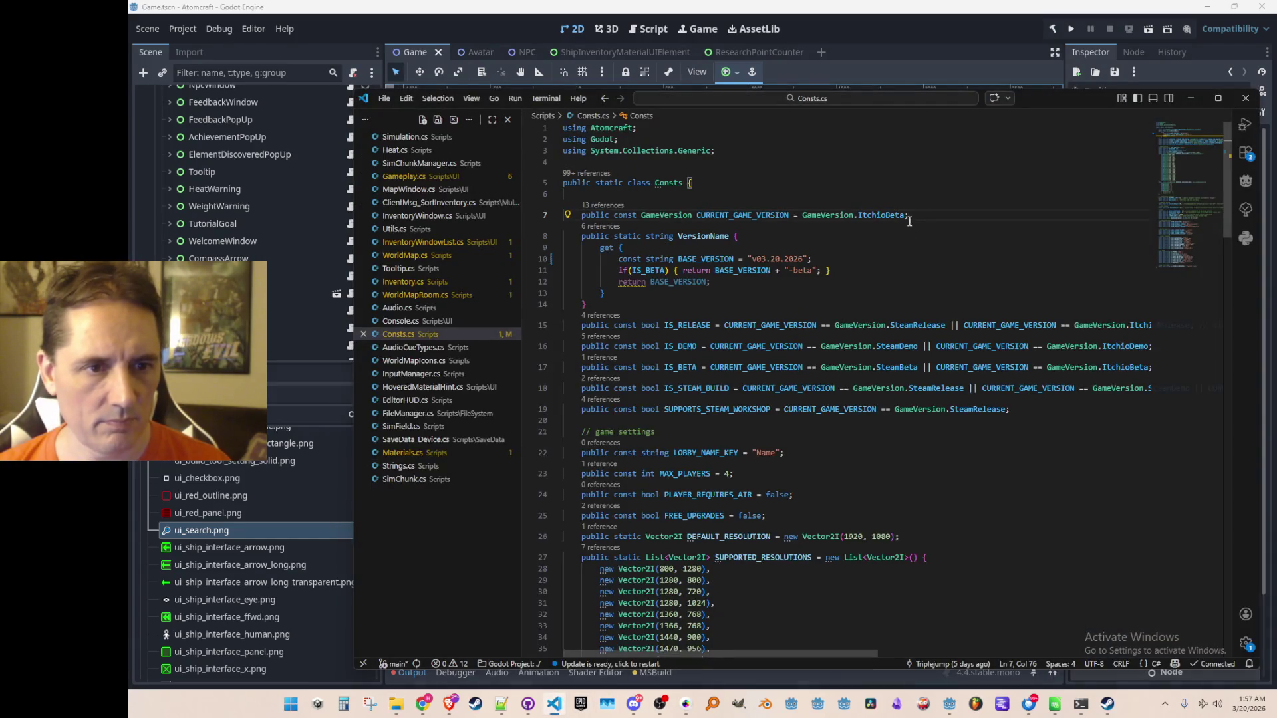
{"action": "left_click_drag", "start_coordinate": [905, 215], "coordinate": [887, 215]}
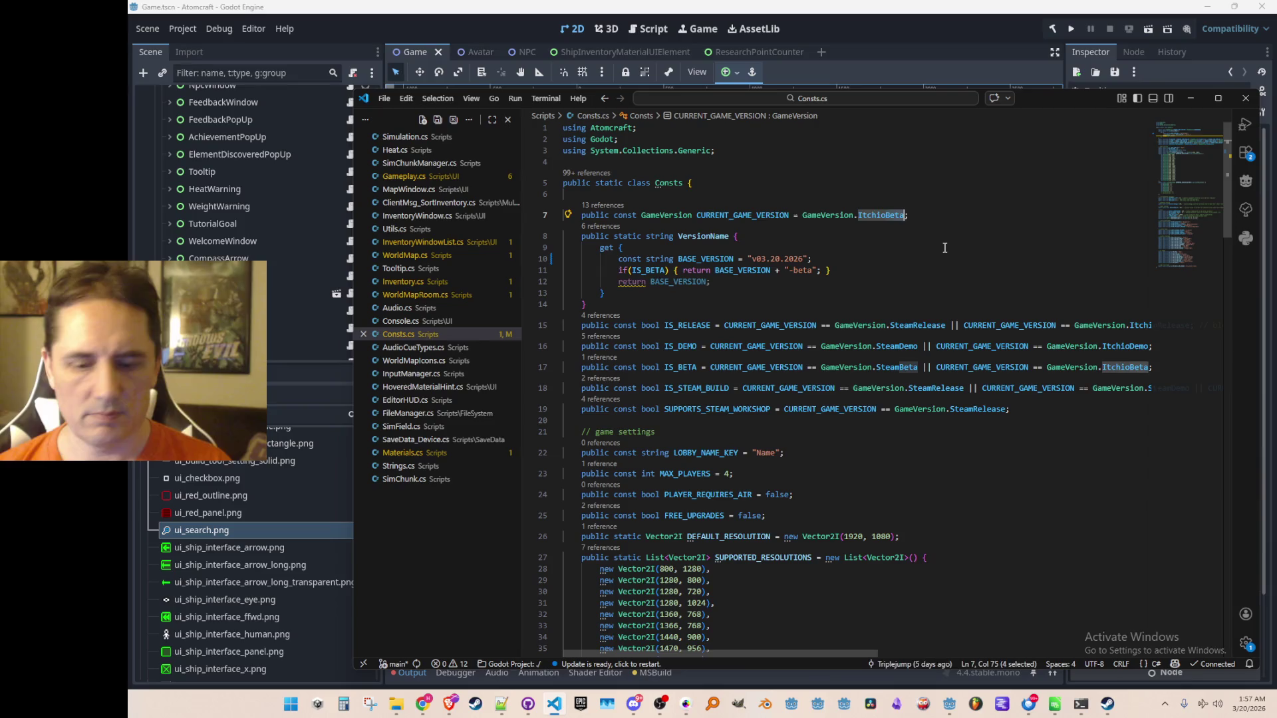
{"action": "type", "text": "Demo"}
{"action": "key", "text": "End"}
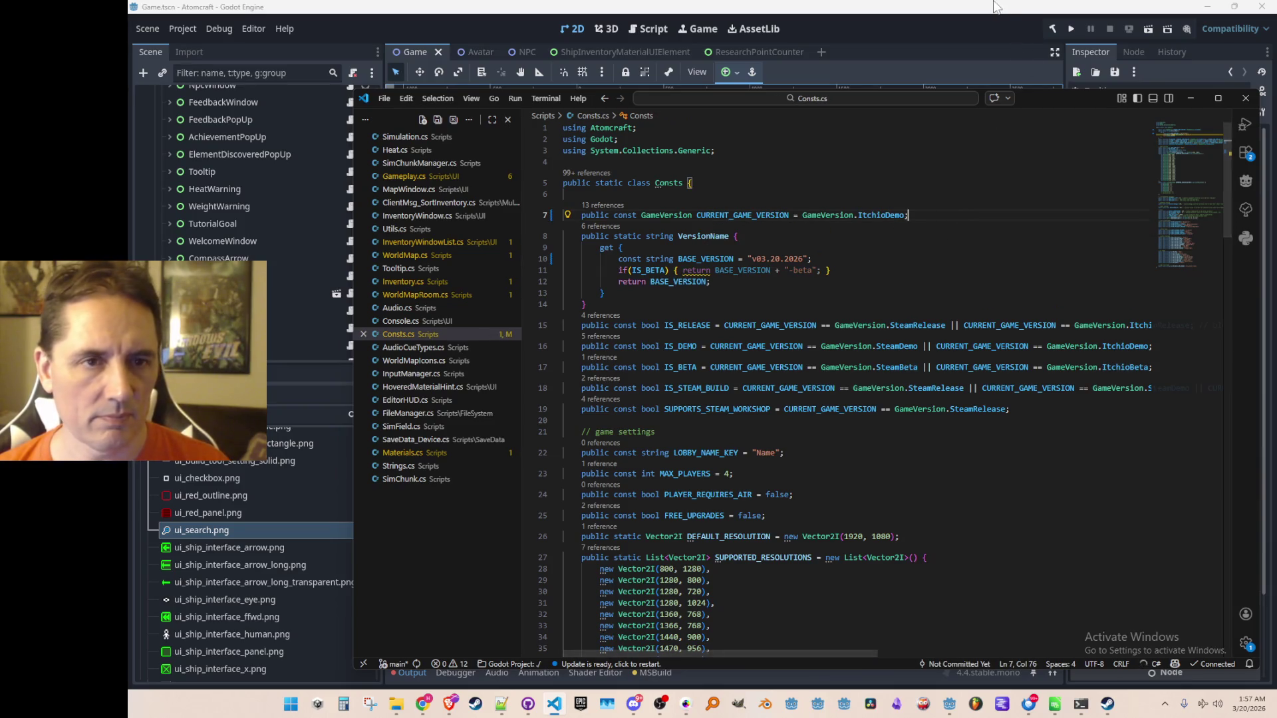
- Export the Windows Desktop build again over AtomCraft.exe and close the export window
{"action": "left_click", "coordinate": [996, 8]}
{"action": "left_click", "coordinate": [173, 30]}
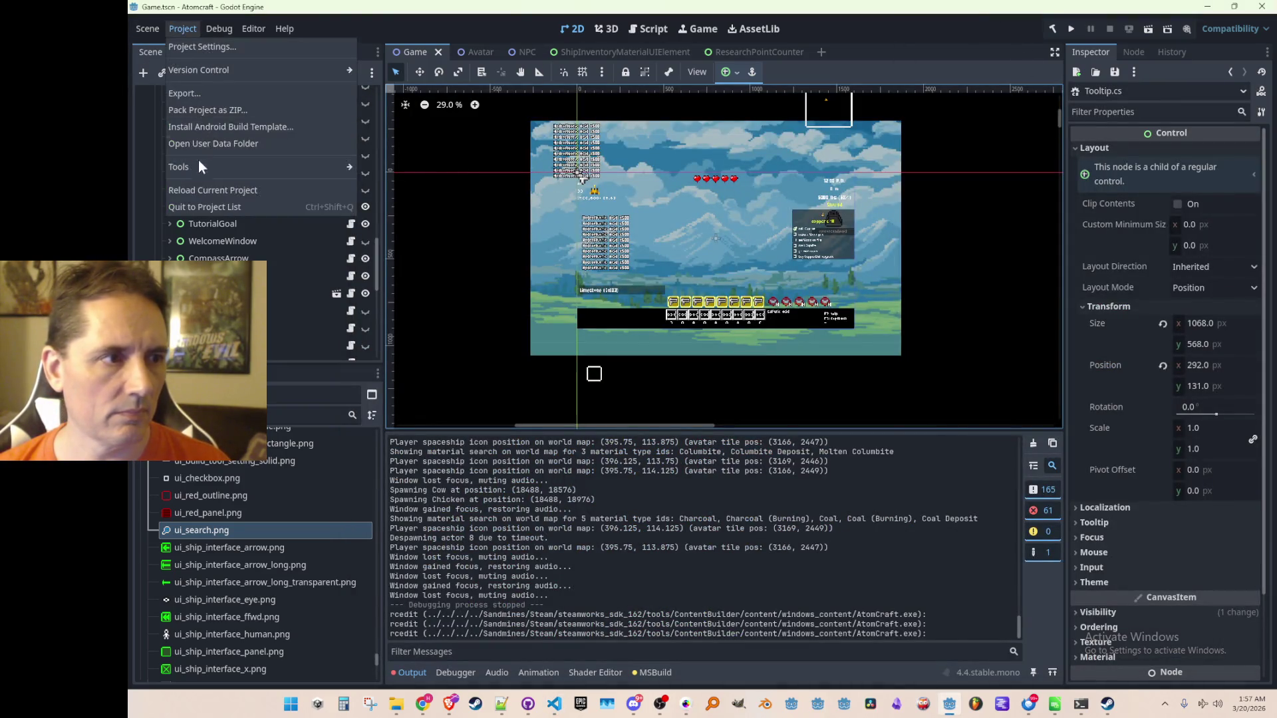
{"action": "left_click", "coordinate": [196, 105]}
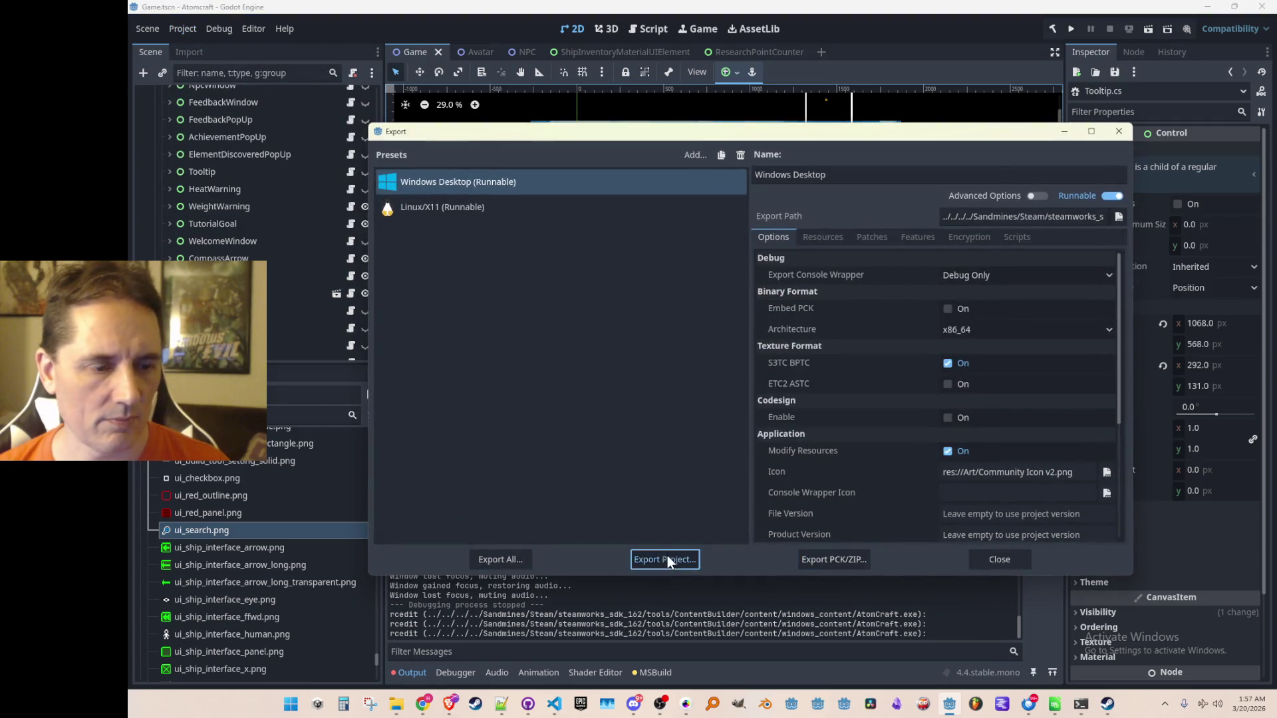
{"action": "left_click", "coordinate": [666, 559]}
{"action": "left_click", "coordinate": [606, 552]}
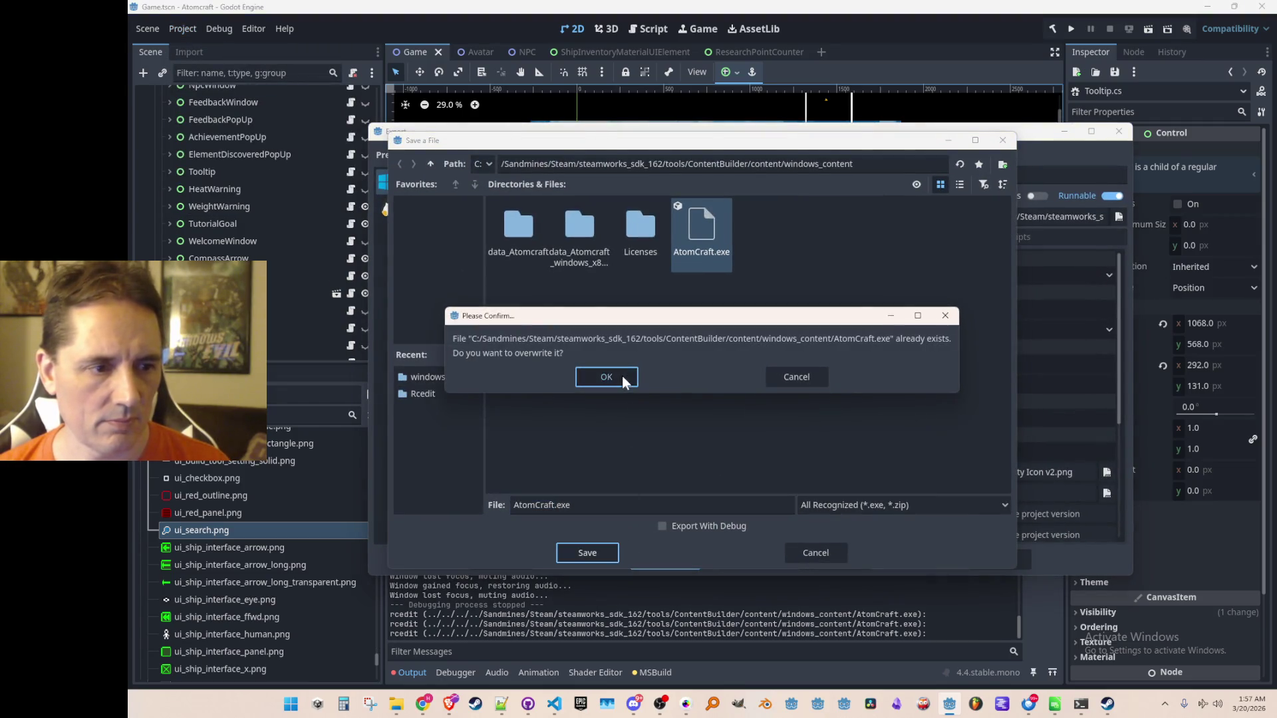
{"action": "left_click", "coordinate": [623, 378]}
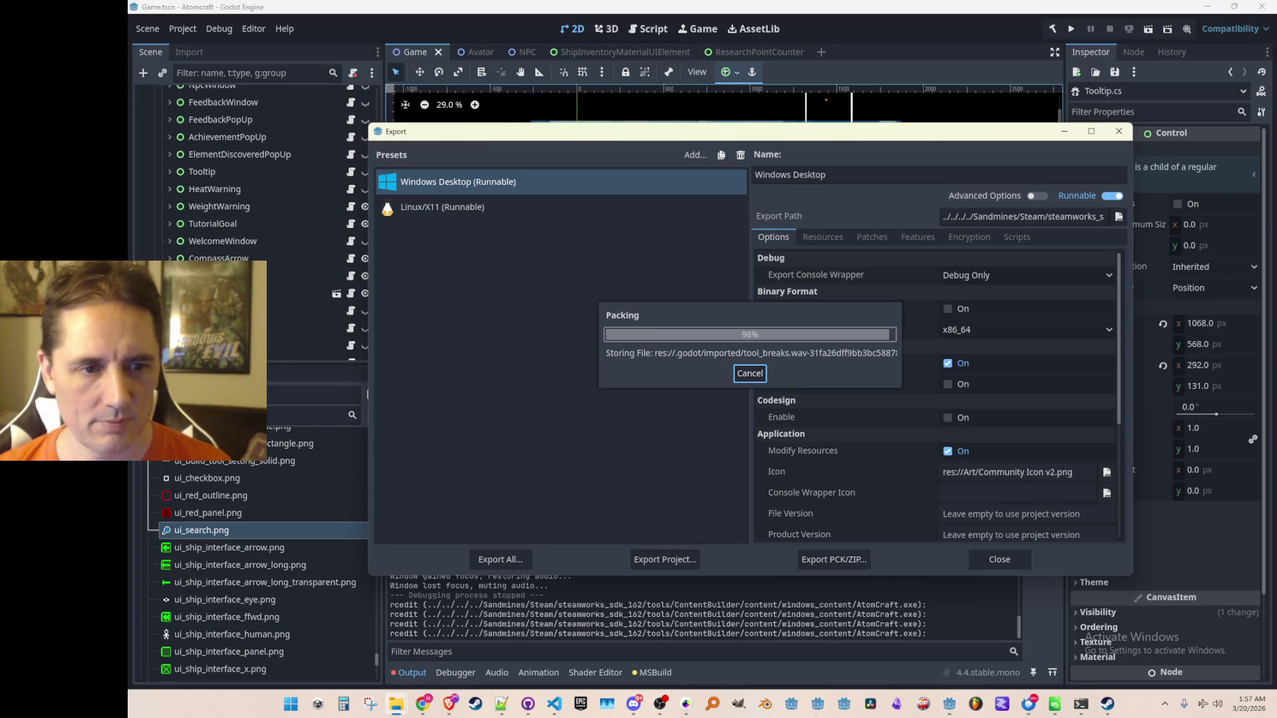
{"action": "left_click", "coordinate": [993, 558]}
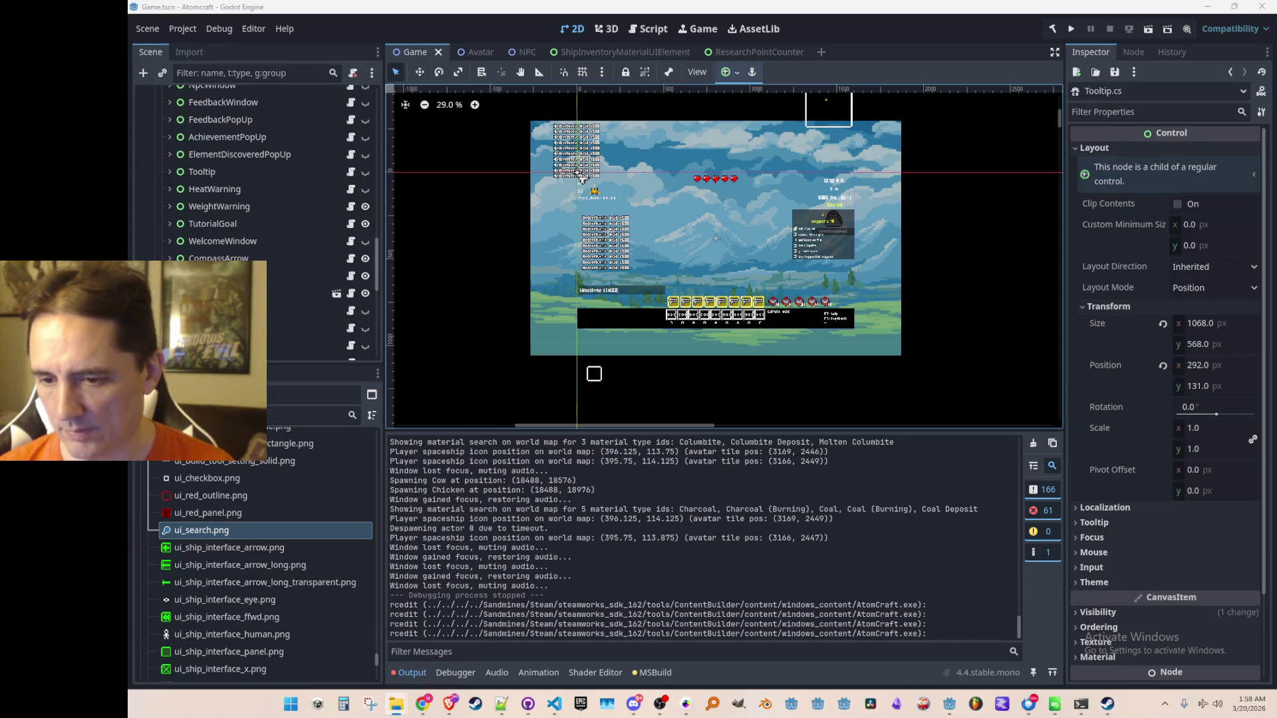
- Switch between windows, ending with the YouTube CRGuitar playlist browser in front of Godot
{"action": "key", "text": "alt+Tab"}
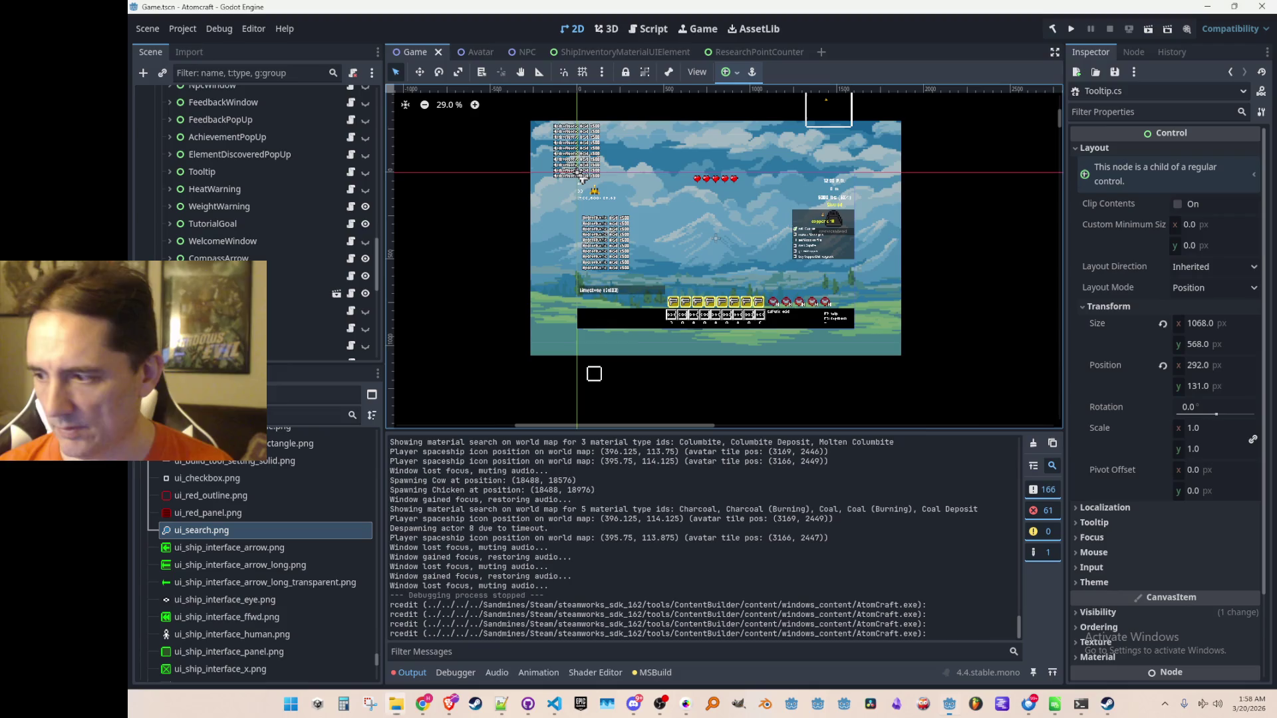
{"action": "key", "text": "alt+Tab"}
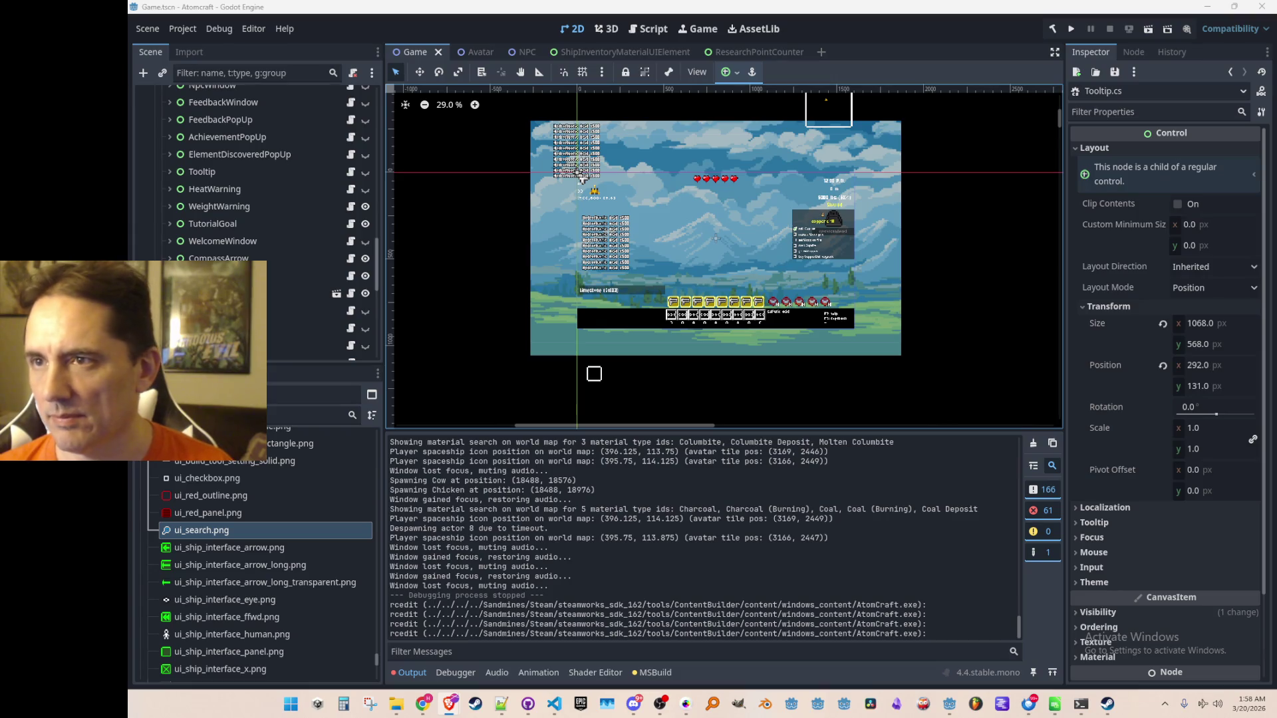
{"action": "left_click", "coordinate": [450, 703]}
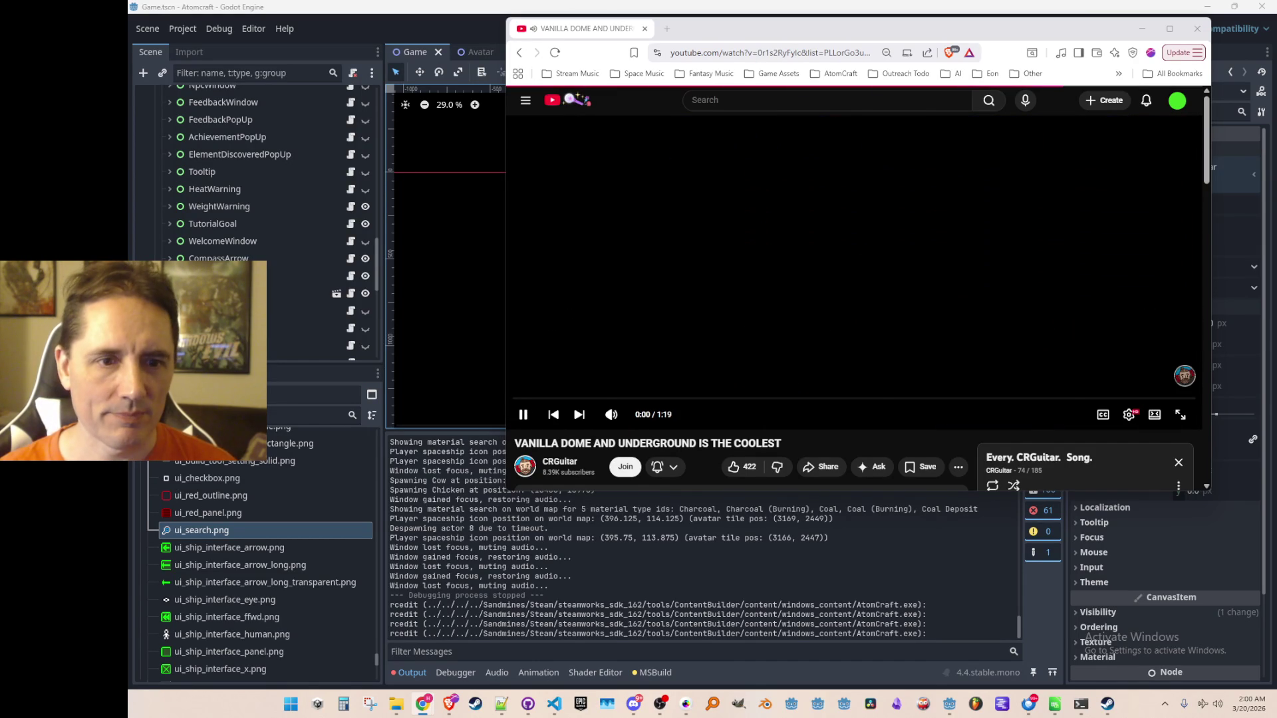
{"action": "scroll", "coordinate": [924, 202], "scroll_direction": "down", "scroll_amount": 3}
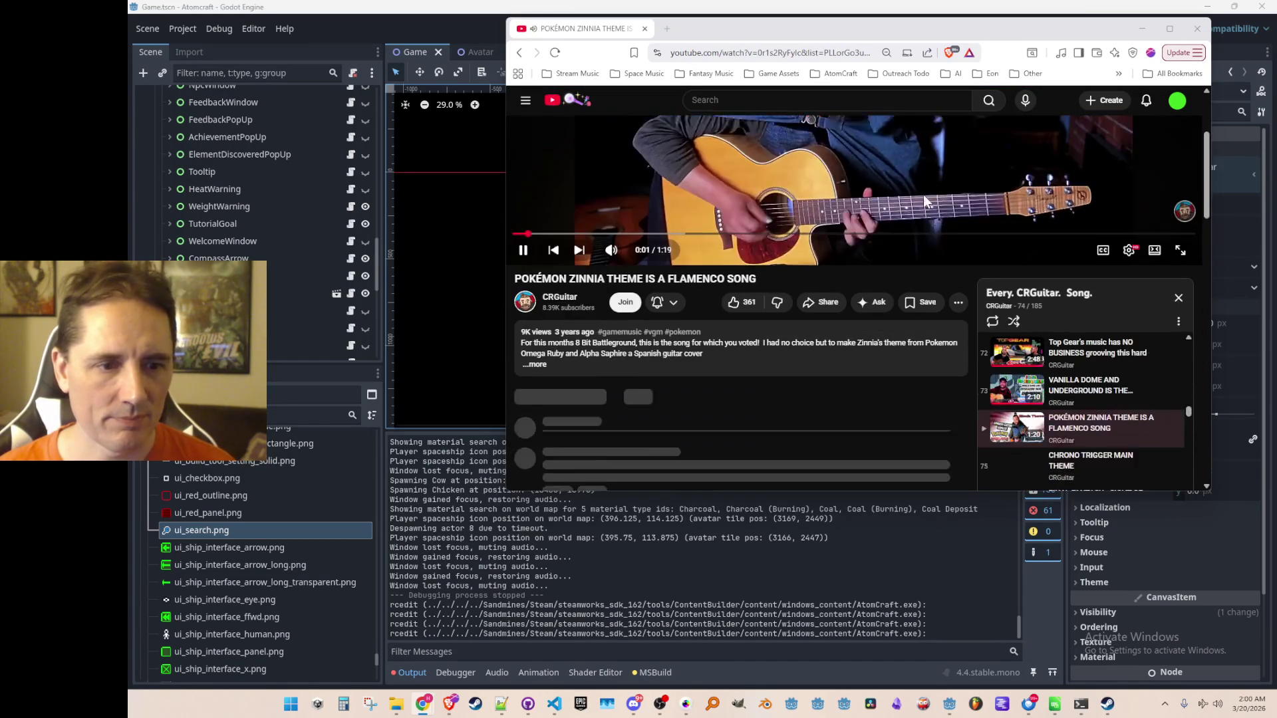
{"action": "scroll", "coordinate": [924, 195], "scroll_direction": "up", "scroll_amount": 4}
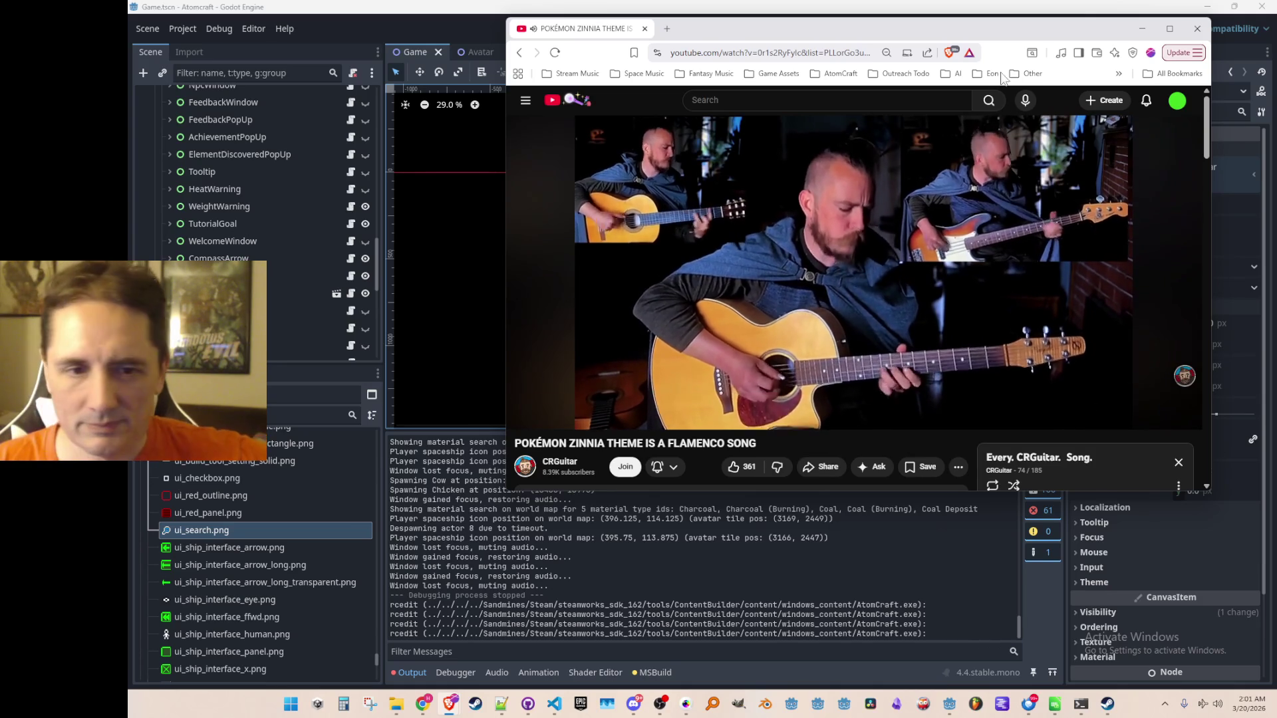
{"action": "scroll", "coordinate": [981, 240], "scroll_direction": "down", "scroll_amount": 2}
{"action": "scroll", "coordinate": [942, 260], "scroll_direction": "down", "scroll_amount": 2}
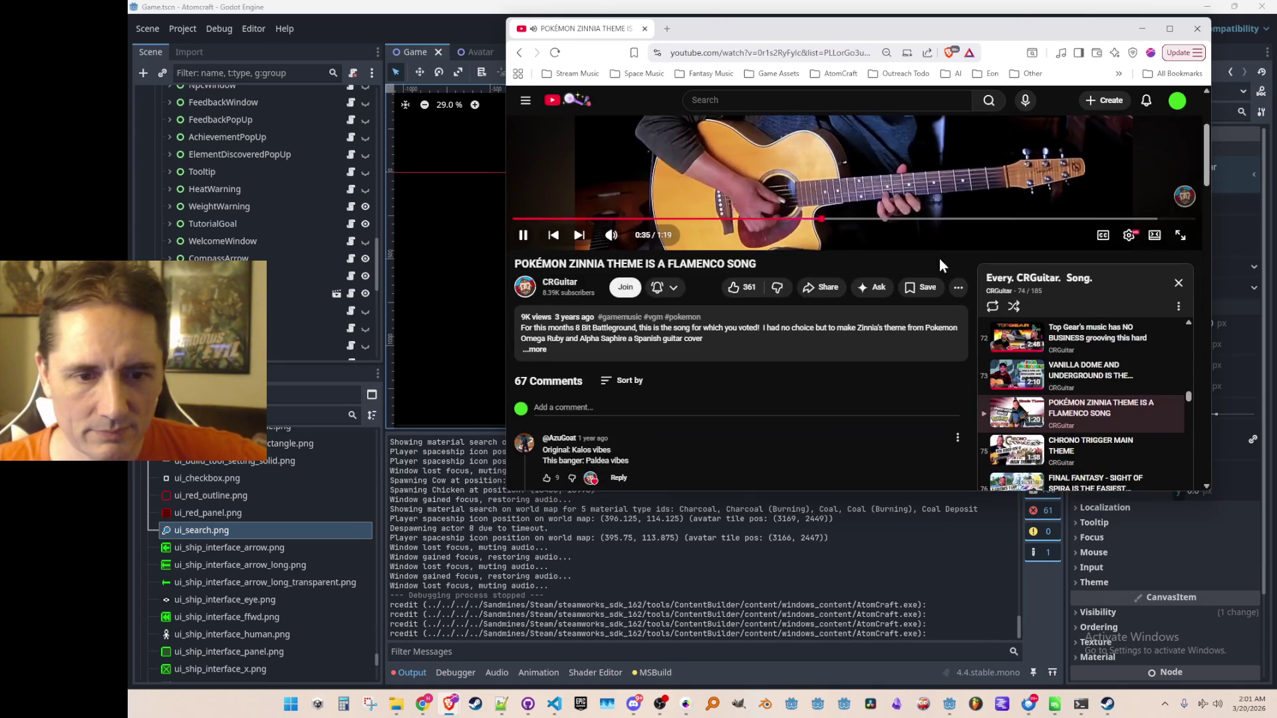
{"action": "scroll", "coordinate": [1075, 312], "scroll_direction": "down", "scroll_amount": 1}
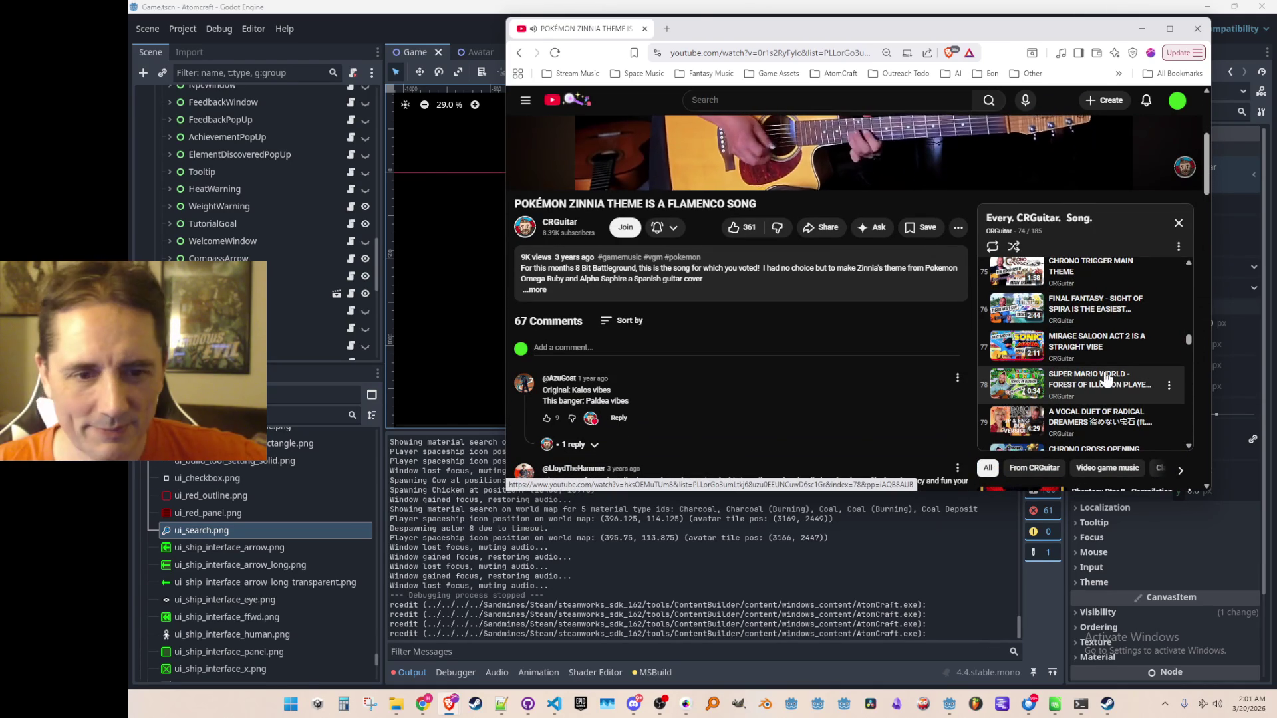
{"action": "scroll", "coordinate": [1096, 344], "scroll_direction": "down", "scroll_amount": 3}
{"action": "scroll", "coordinate": [1100, 308], "scroll_direction": "down", "scroll_amount": 5}
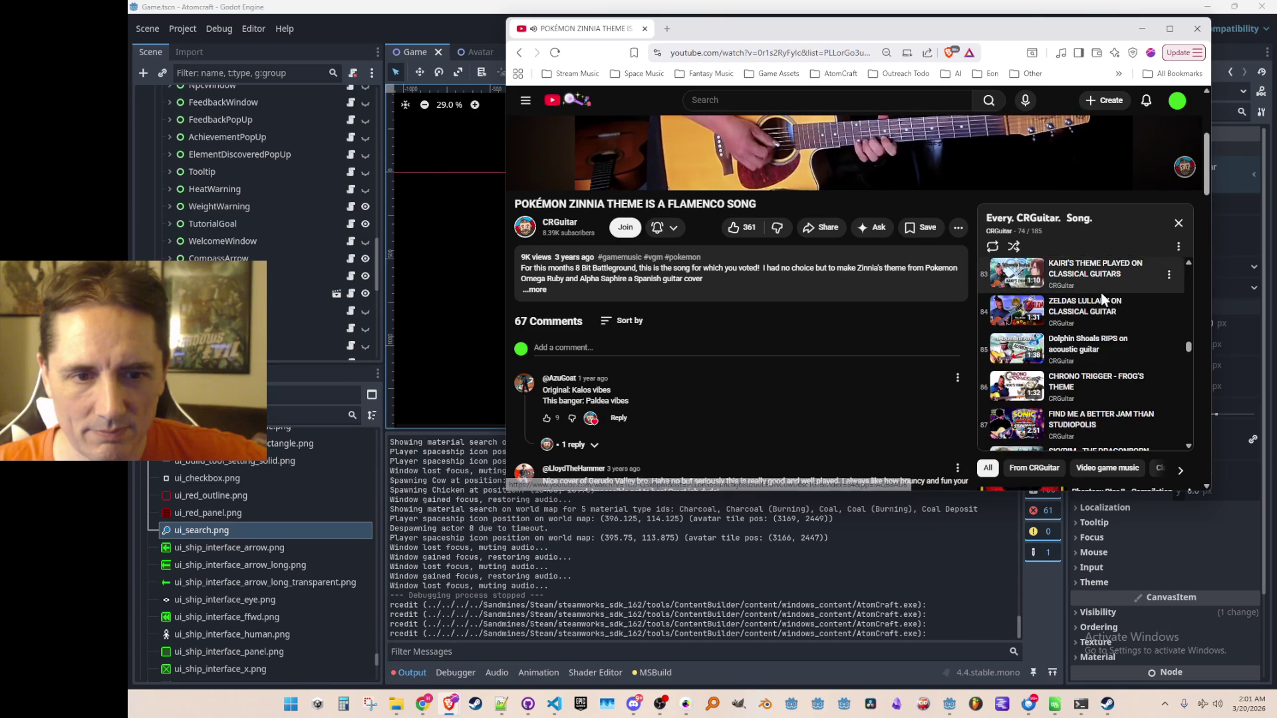
{"action": "scroll", "coordinate": [1101, 313], "scroll_direction": "down", "scroll_amount": 2}
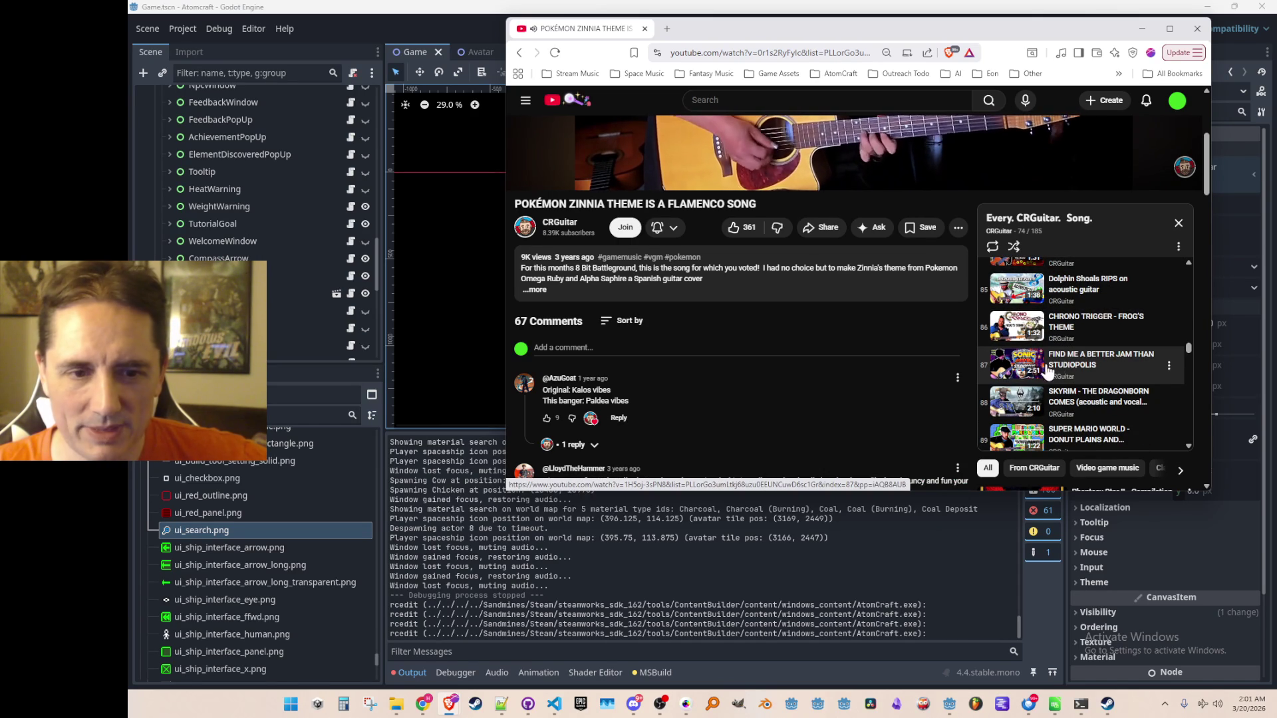
{"action": "scroll", "coordinate": [1081, 383], "scroll_direction": "down", "scroll_amount": 1}
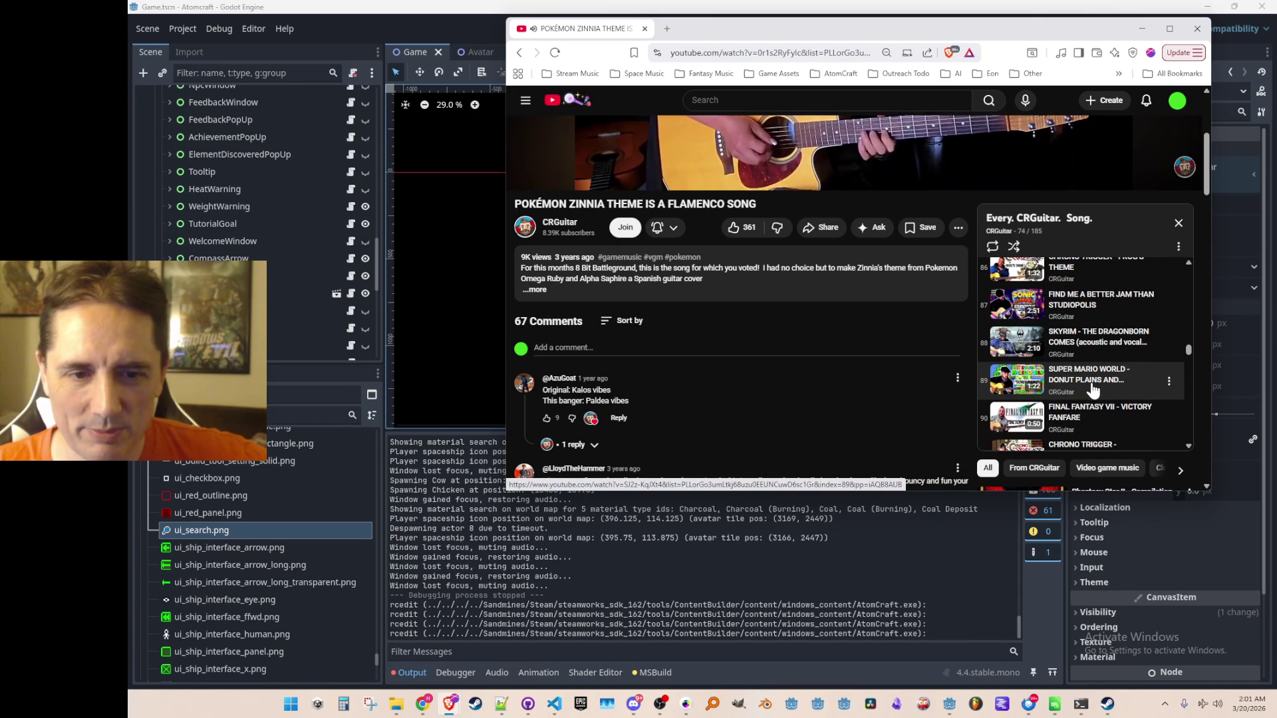
{"action": "scroll", "coordinate": [1091, 366], "scroll_direction": "down", "scroll_amount": 2}
{"action": "scroll", "coordinate": [1106, 337], "scroll_direction": "down", "scroll_amount": 2}
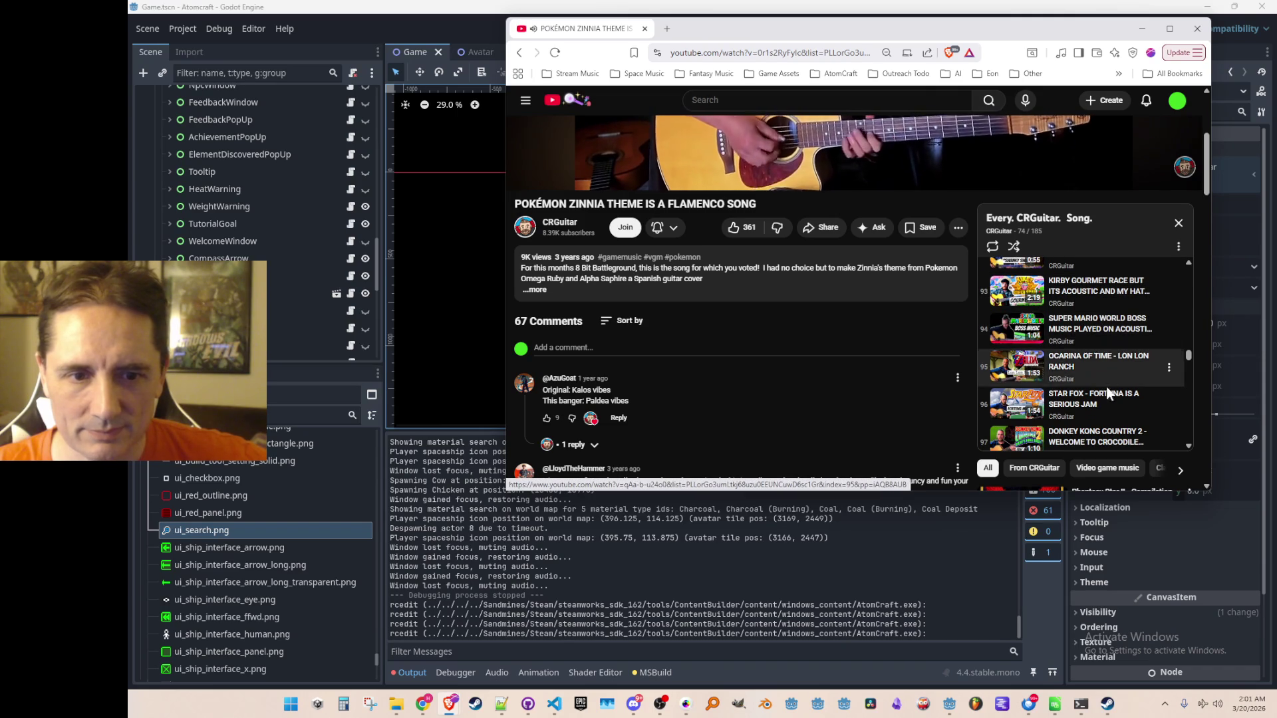
{"action": "scroll", "coordinate": [1111, 399], "scroll_direction": "down", "scroll_amount": 1}
{"action": "scroll", "coordinate": [1110, 376], "scroll_direction": "down", "scroll_amount": 1}
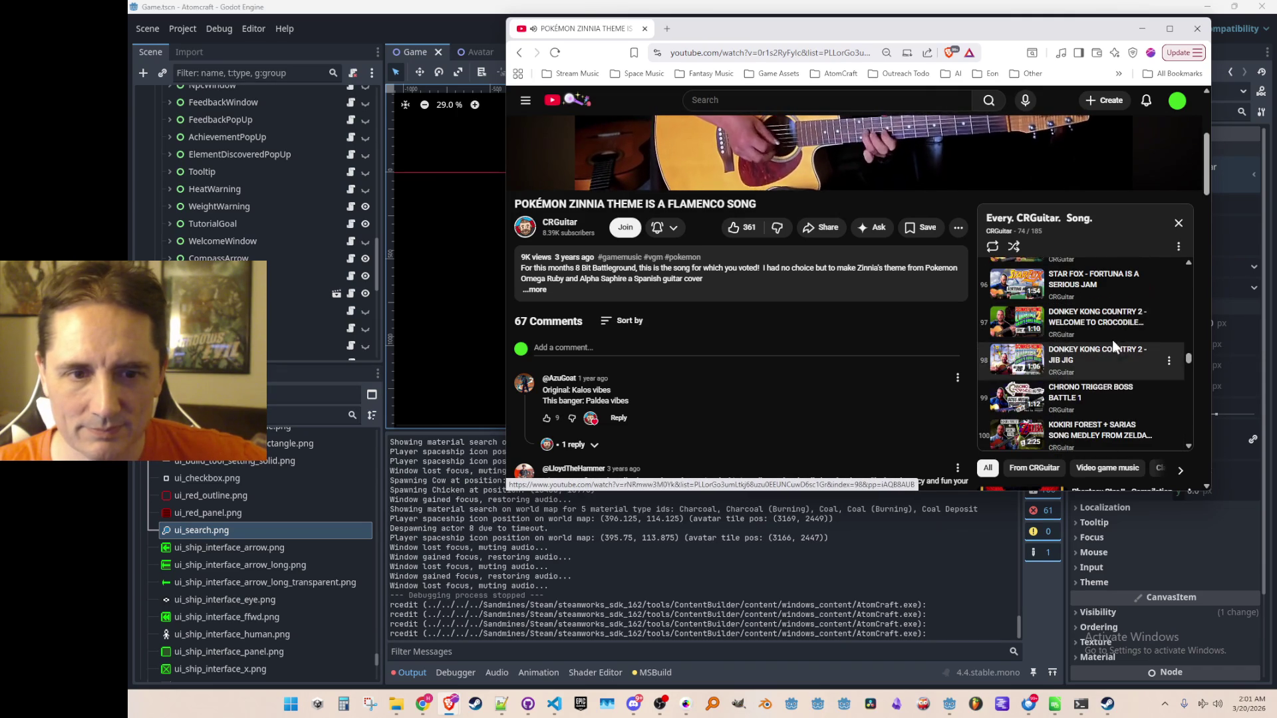
{"action": "scroll", "coordinate": [1091, 386], "scroll_direction": "up", "scroll_amount": 12}
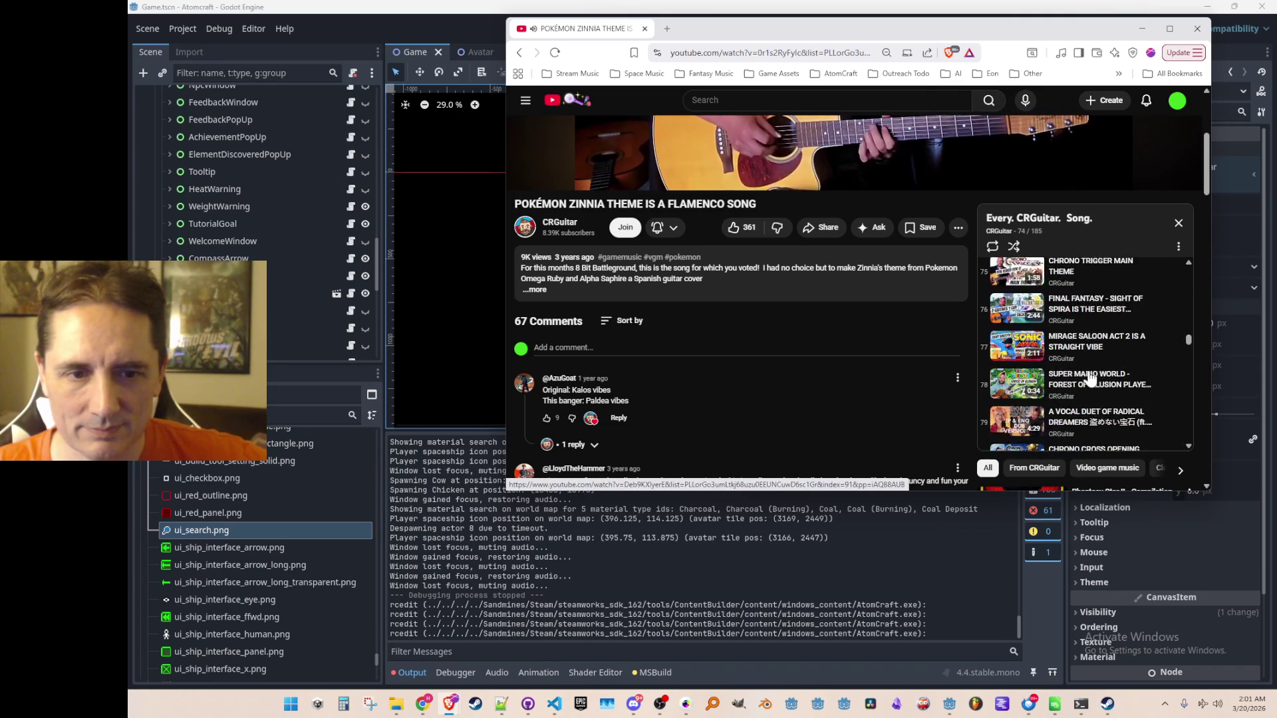
{"action": "scroll", "coordinate": [1103, 425], "scroll_direction": "down", "scroll_amount": 1}
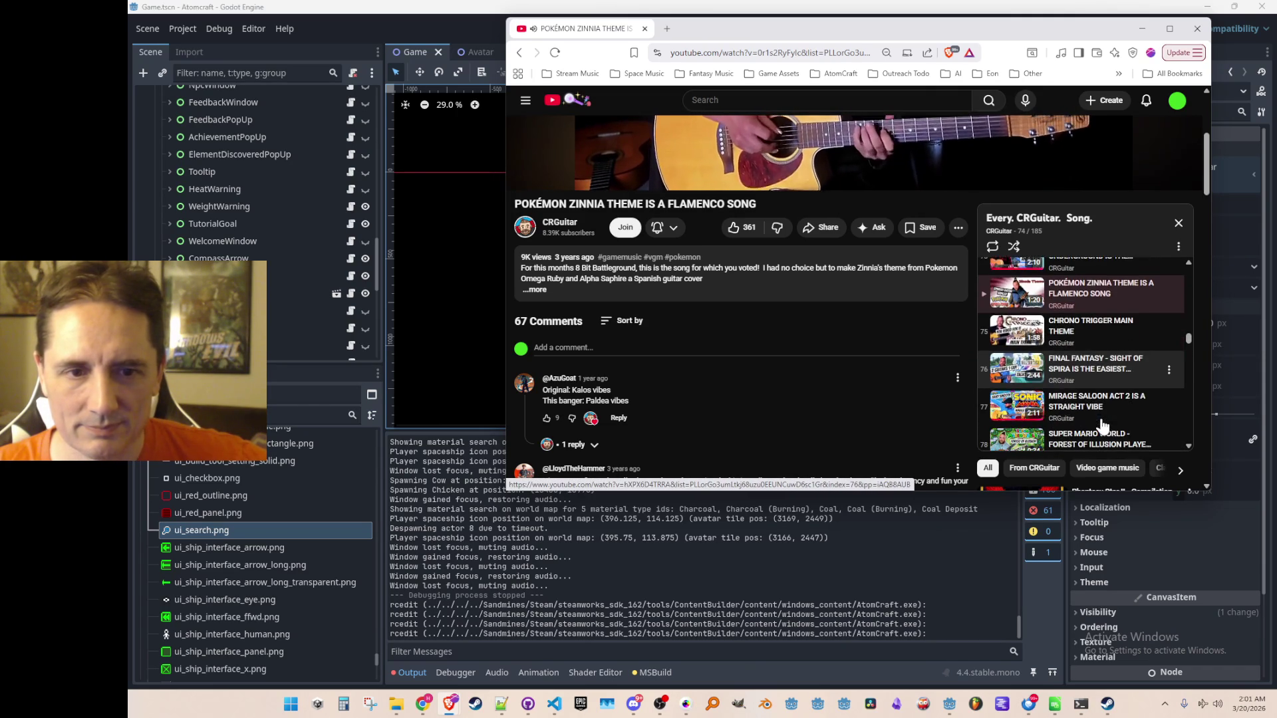
{"action": "scroll", "coordinate": [871, 364], "scroll_direction": "up", "scroll_amount": 3}
{"action": "scroll", "coordinate": [872, 366], "scroll_direction": "down", "scroll_amount": 1}
{"action": "scroll", "coordinate": [870, 364], "scroll_direction": "up", "scroll_amount": 1}
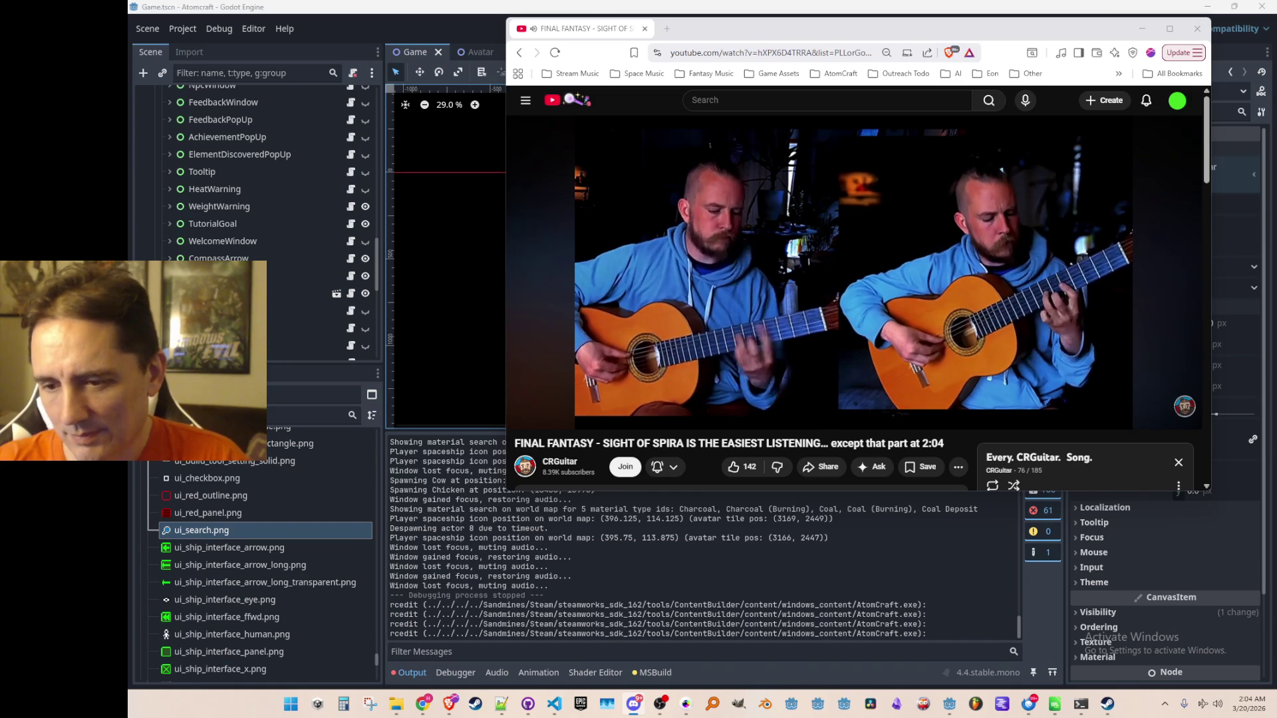
- Pause and resume the guitar video, then pause the Radical Dreamers duet and return to Godot
{"action": "mouse_move", "coordinate": [1040, 256]}
{"action": "left_click", "coordinate": [975, 235]}
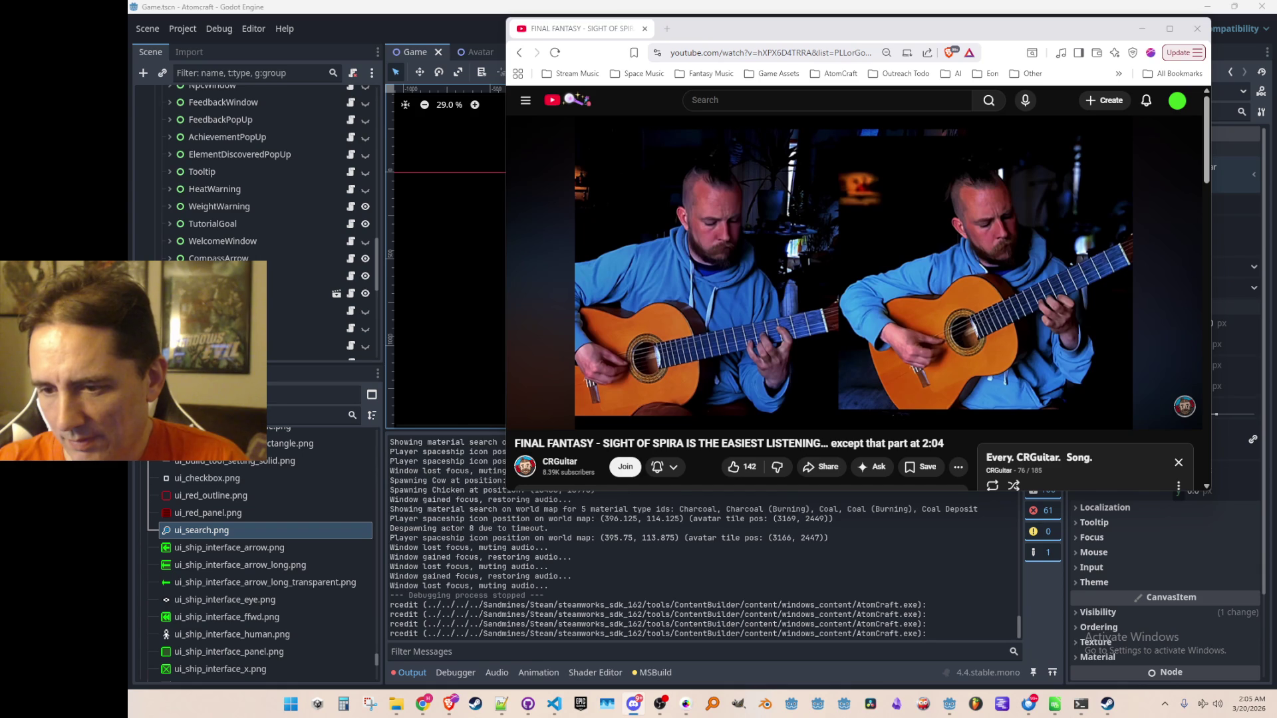
{"action": "left_click", "coordinate": [928, 293]}
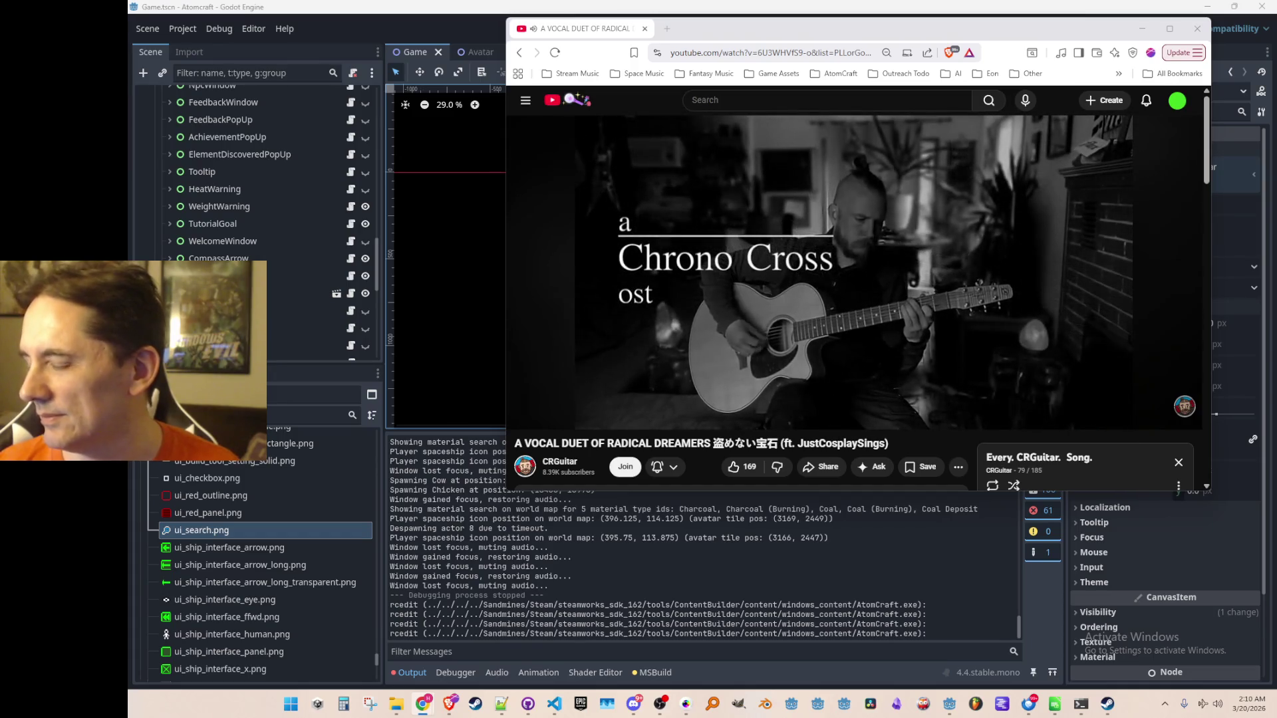
{"action": "left_click", "coordinate": [743, 278]}
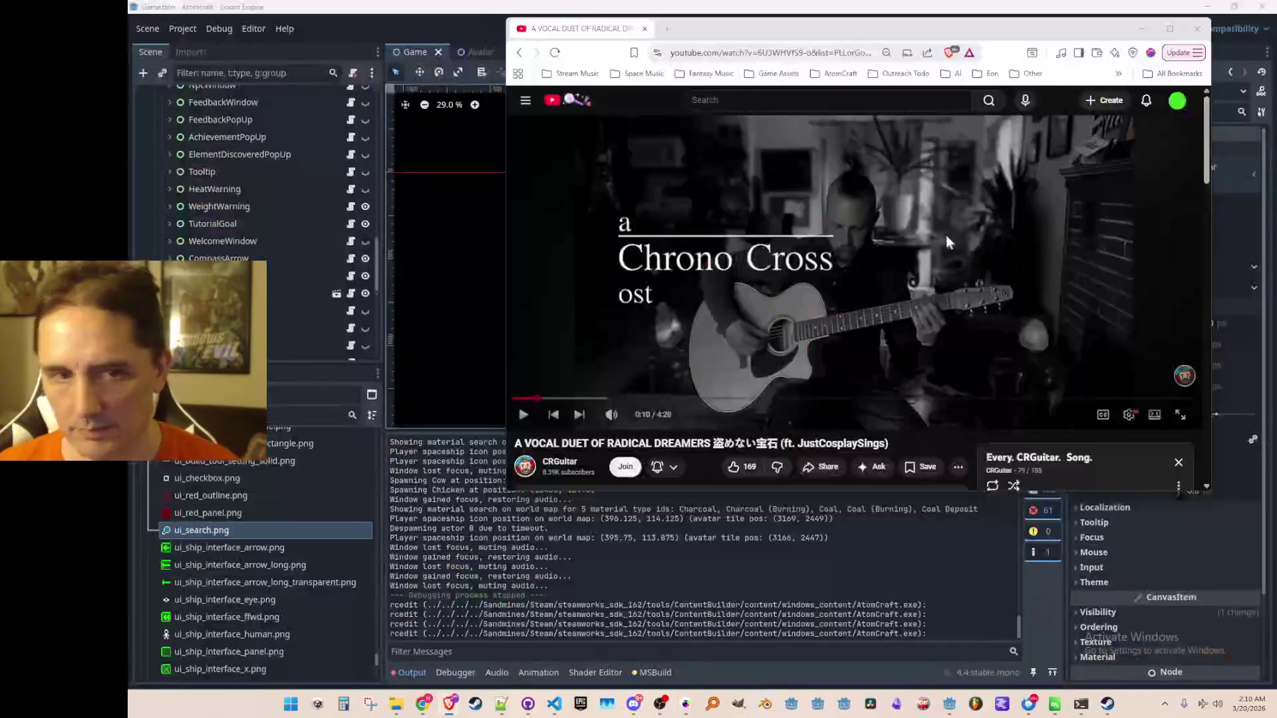
{"action": "key", "text": "alt+Tab"}
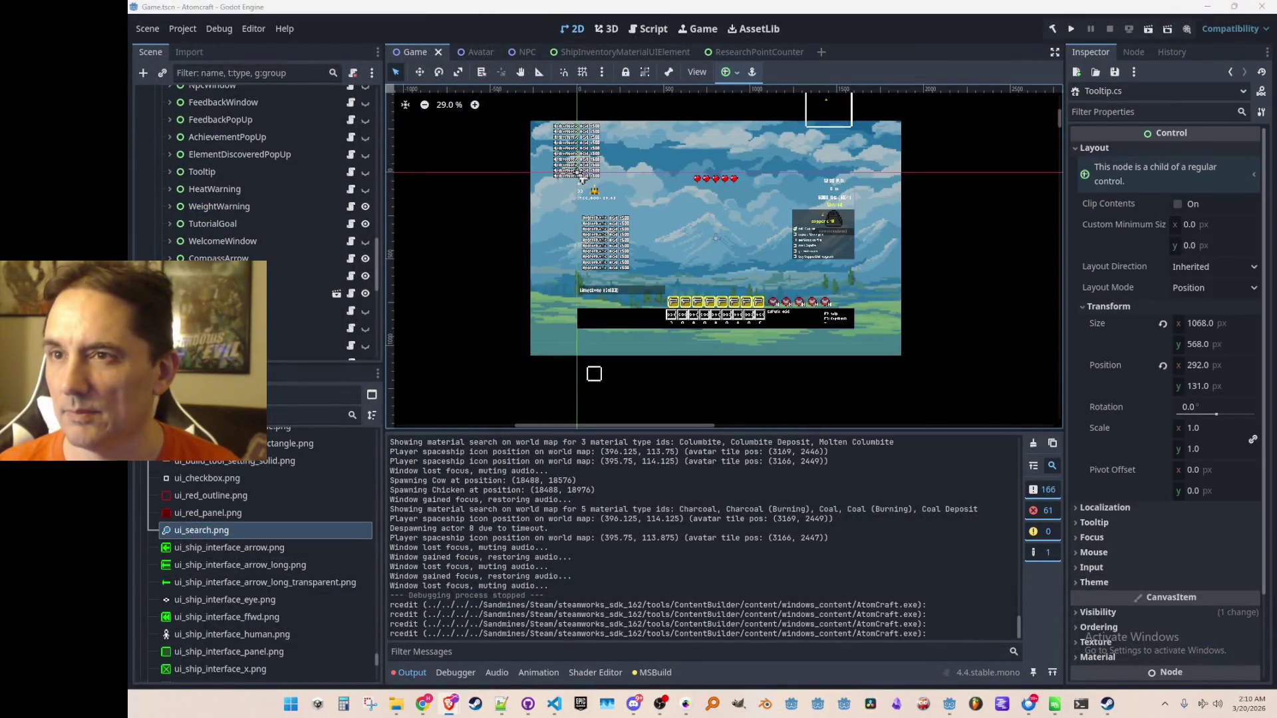